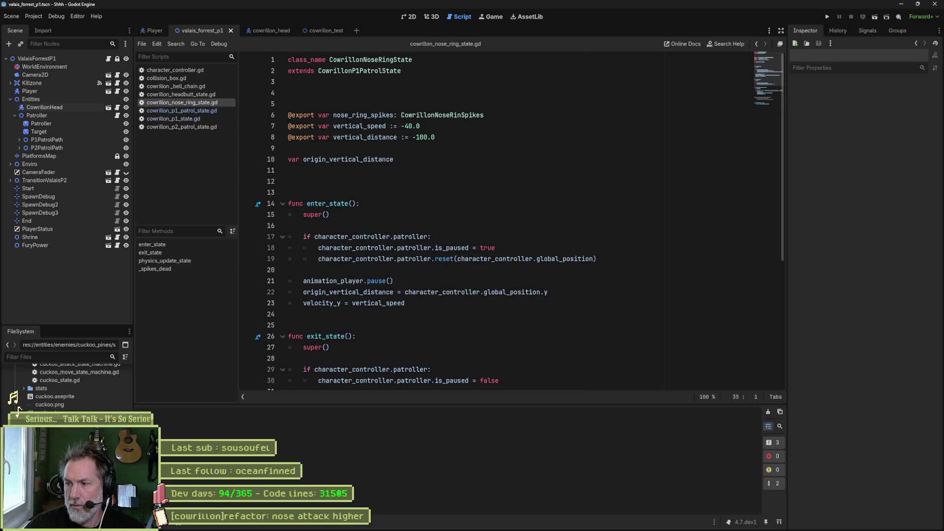
Run cowrillon_test, trigger Nose Ring Attack on the live CowrillonHead, then stop the game.
{"action": "left_click", "coordinate": [522, 272]}
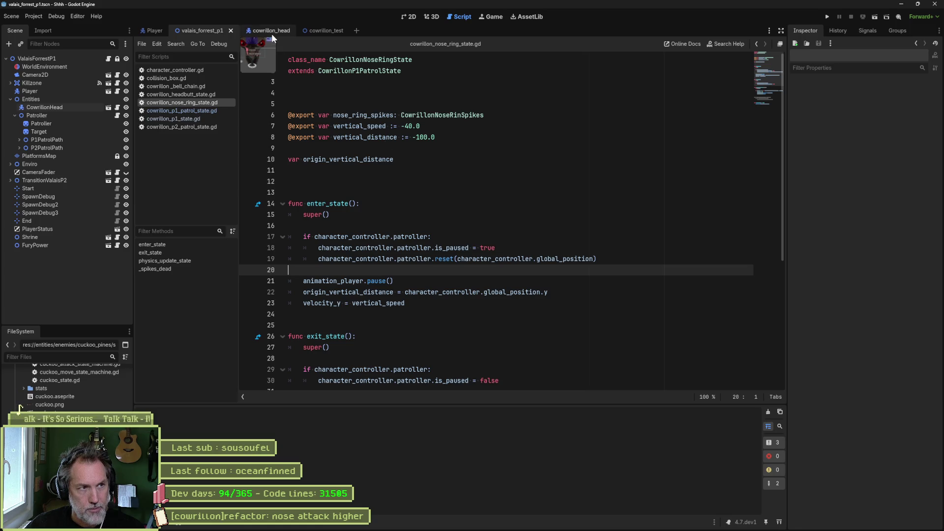
{"action": "left_click", "coordinate": [323, 30]}
{"action": "key", "text": "F6"}
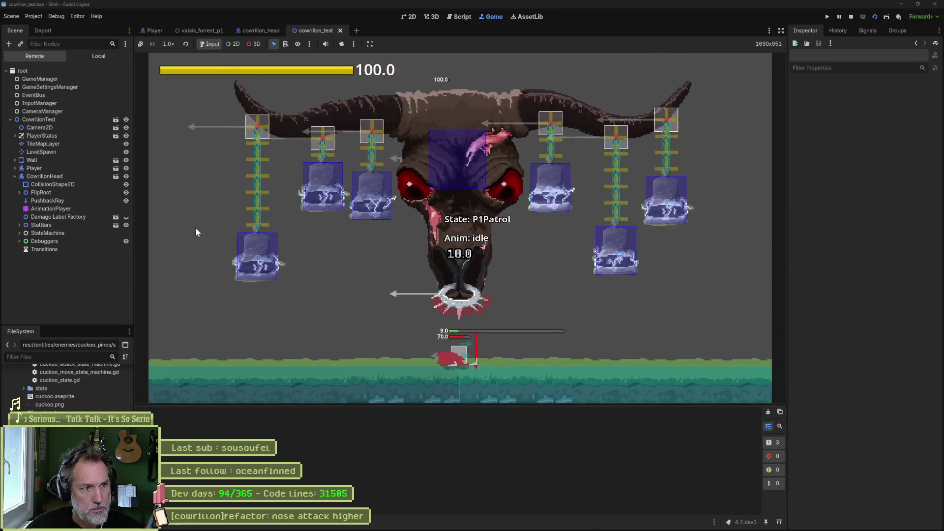
{"action": "left_click", "coordinate": [55, 176]}
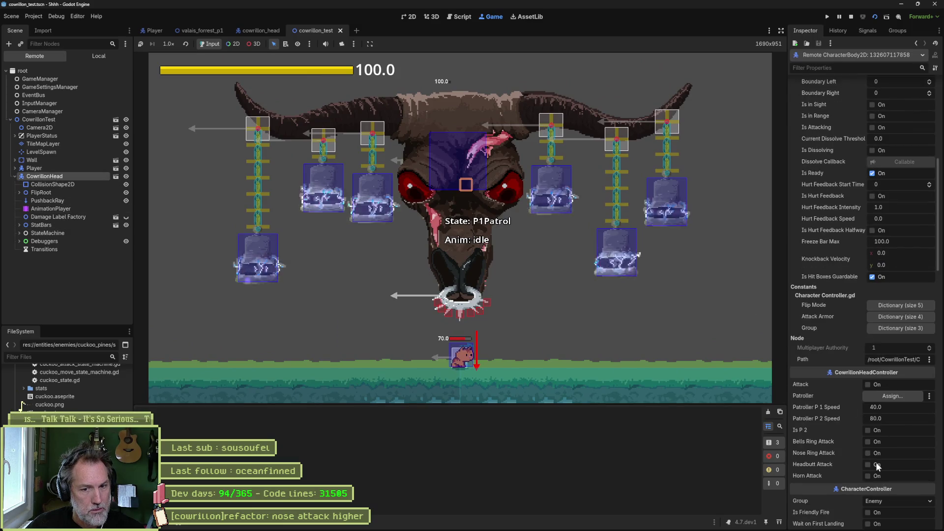
{"action": "left_click", "coordinate": [875, 453]}
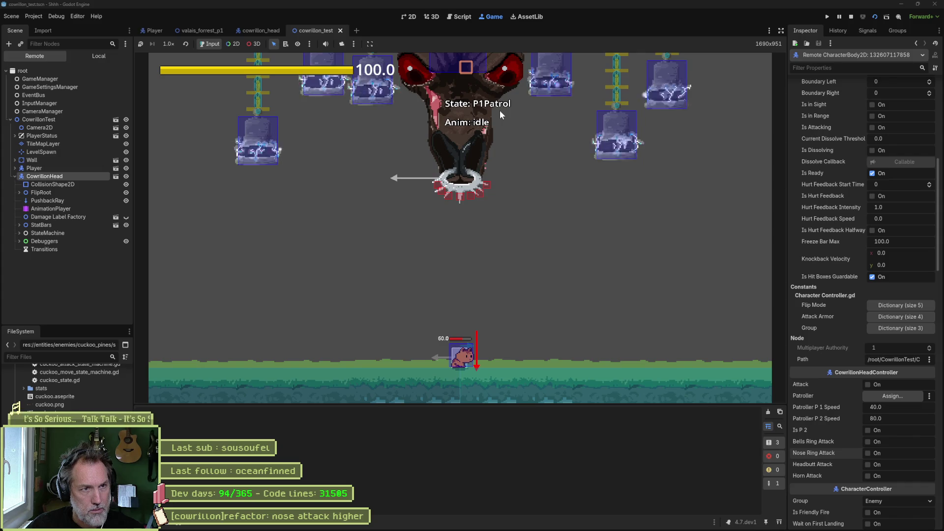
{"action": "key", "text": "F8"}
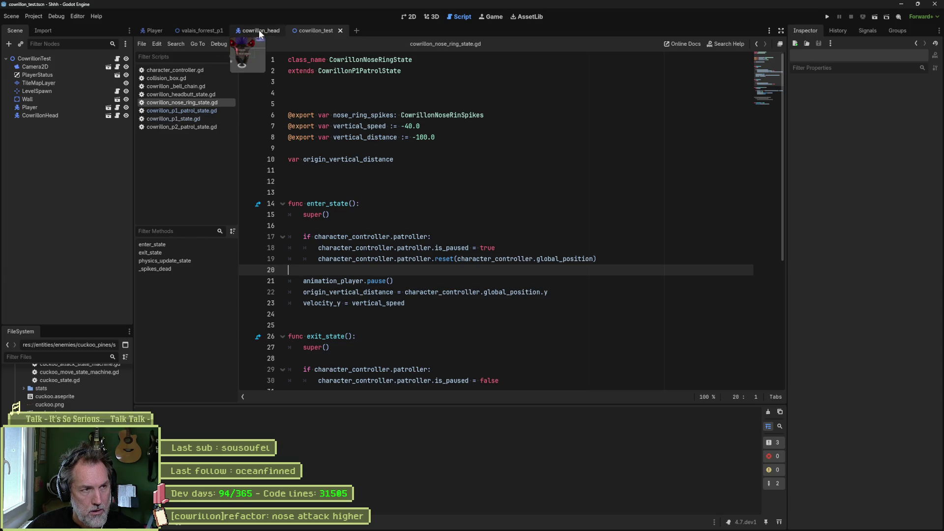
Run the valais_forrest_p1 level and walk the player left, right and jump toward the boss.
{"action": "key", "text": "F6"}
{"action": "left_click", "coordinate": [203, 31]}
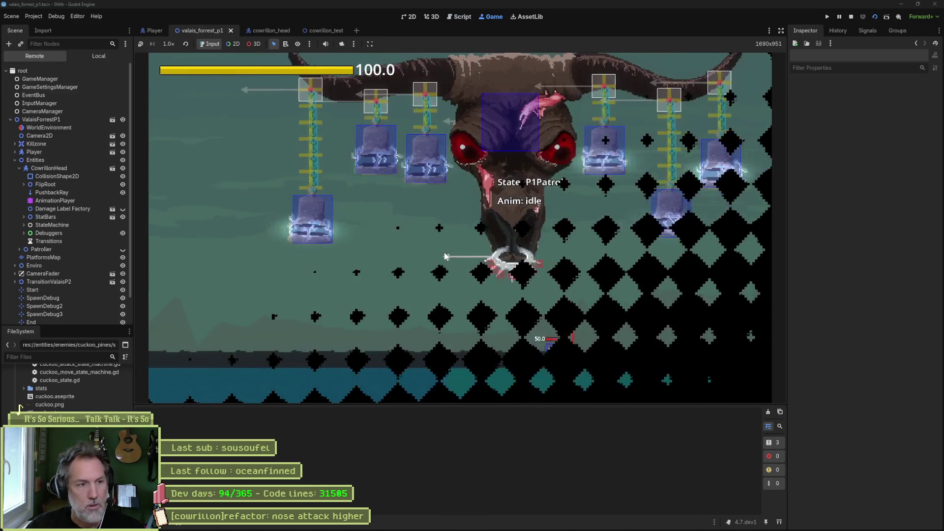
{"action": "key", "text": "Right"}
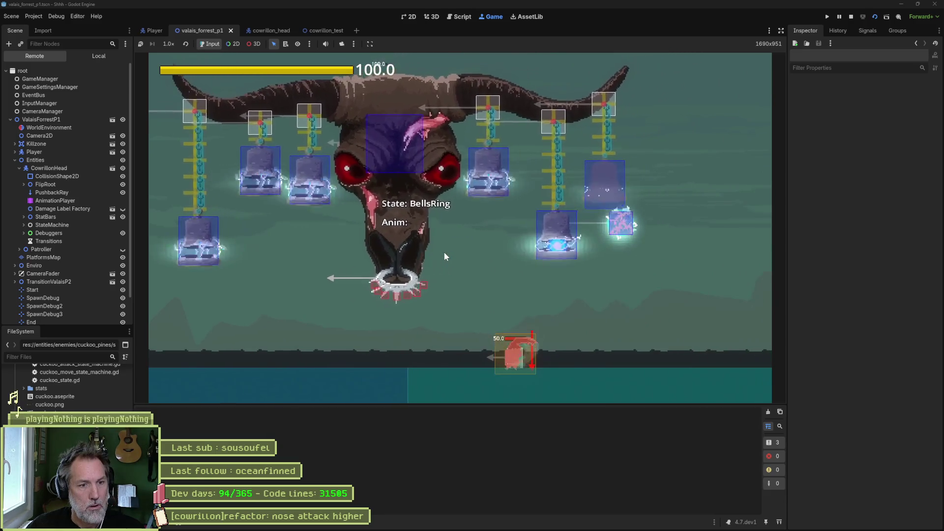
{"action": "key", "text": "Left"}
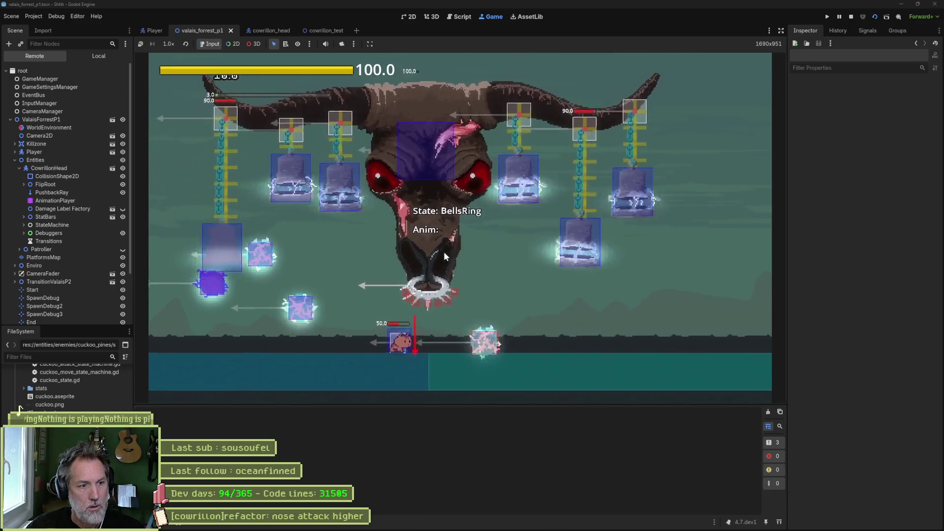
{"action": "key", "text": "Left"}
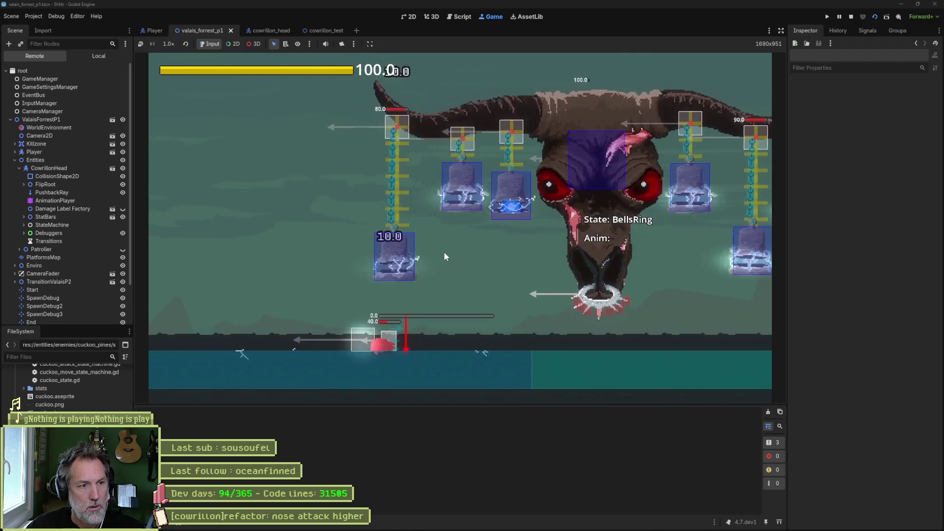
{"action": "key", "text": "Left"}
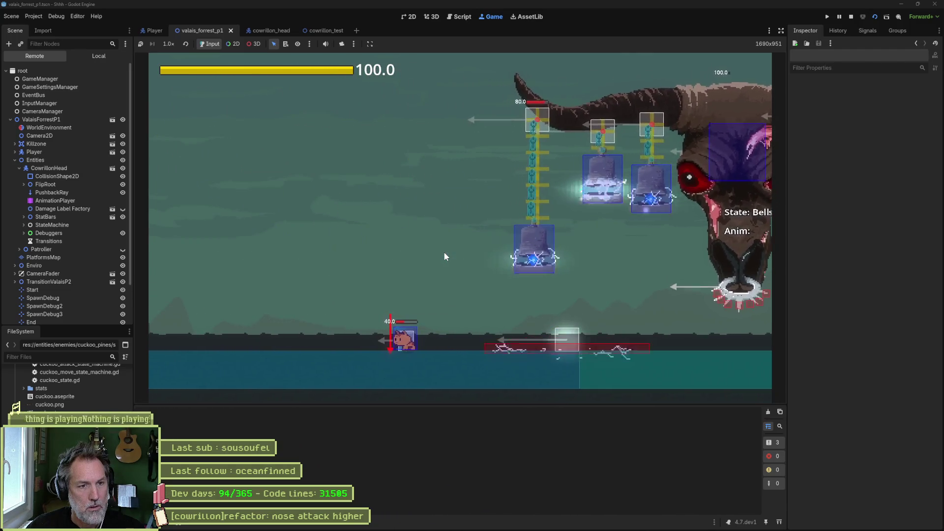
{"action": "key", "text": "Right"}
{"action": "key", "text": "space"}
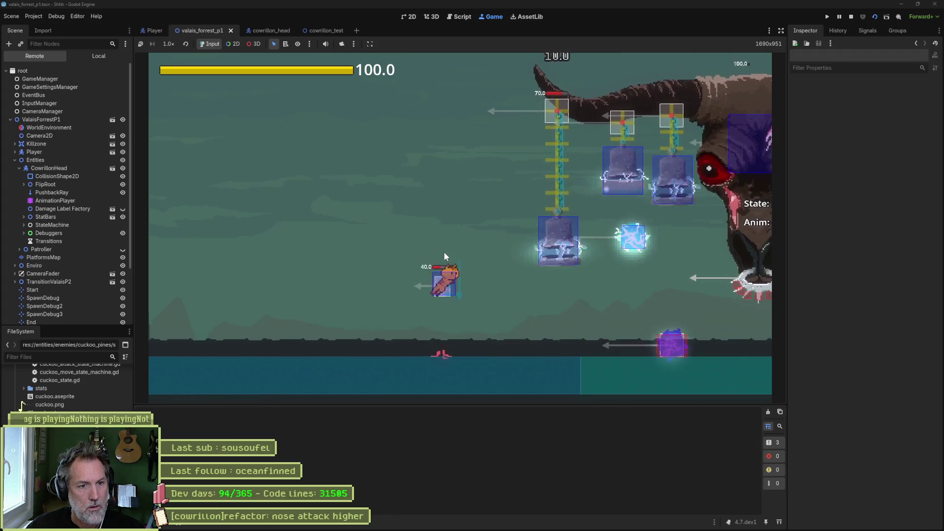
{"action": "key", "text": "Right"}
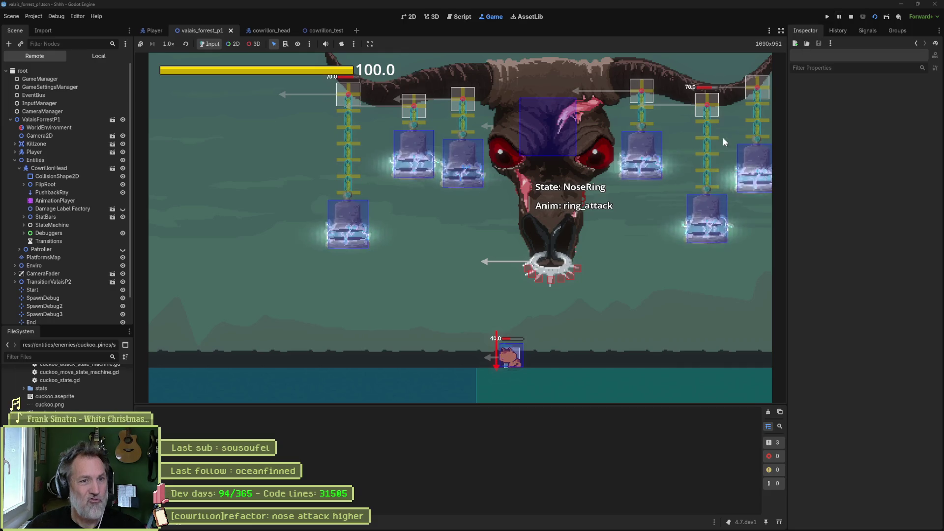
Expand StateMachine > Root > P1 > P1Patrol remotely and inspect NoseRing (vertical distance 160.673, velocity -40).
{"action": "scroll", "coordinate": [78, 271], "scroll_direction": "down", "scroll_amount": 2}
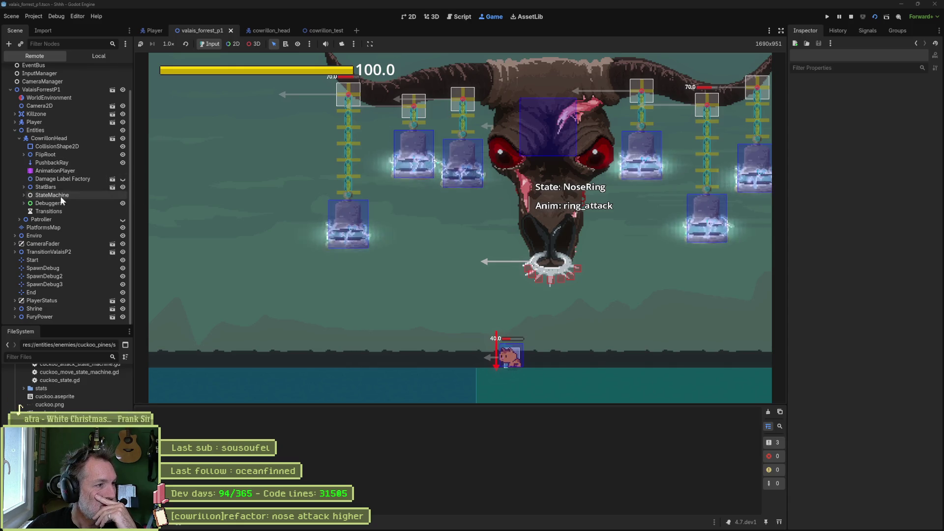
{"action": "left_click", "coordinate": [23, 196]}
{"action": "left_click", "coordinate": [28, 203]}
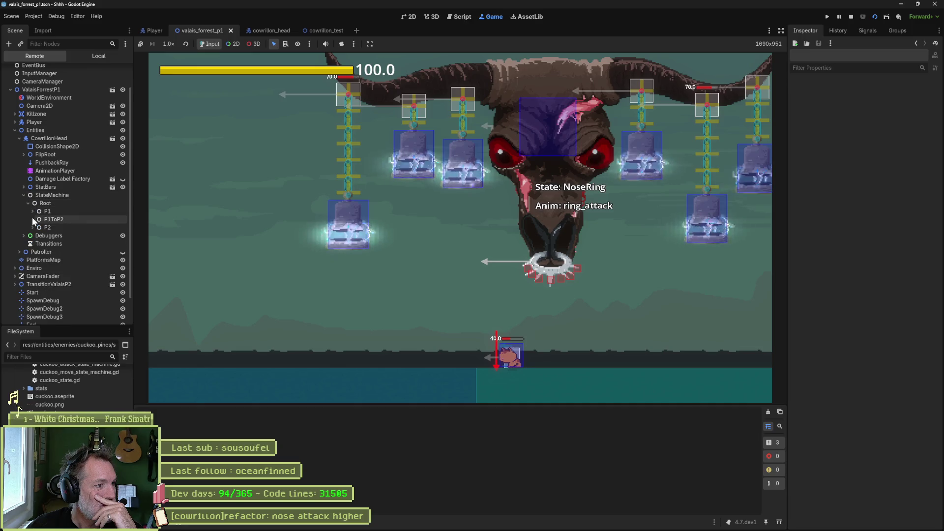
{"action": "left_click", "coordinate": [32, 212]}
{"action": "left_click", "coordinate": [59, 219]}
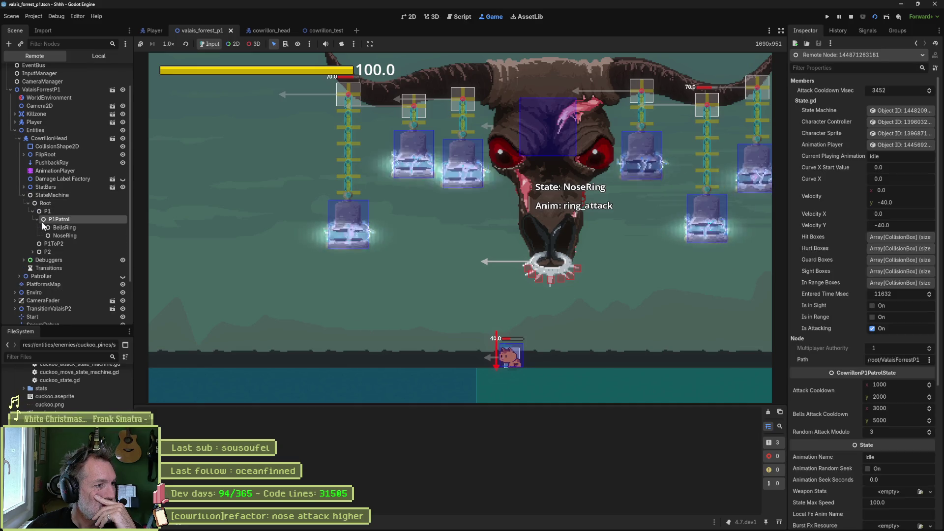
{"action": "left_click", "coordinate": [39, 219]}
{"action": "left_click", "coordinate": [56, 236]}
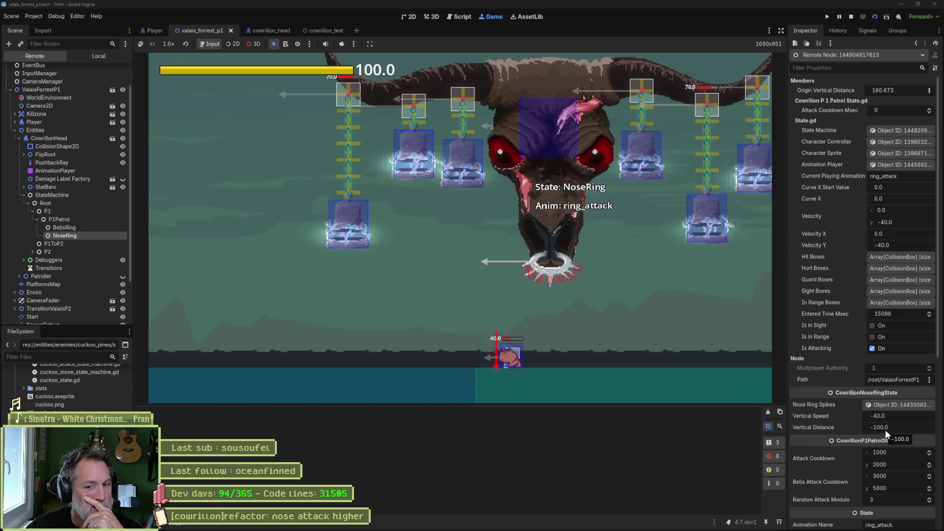
{"action": "left_click", "coordinate": [465, 17]}
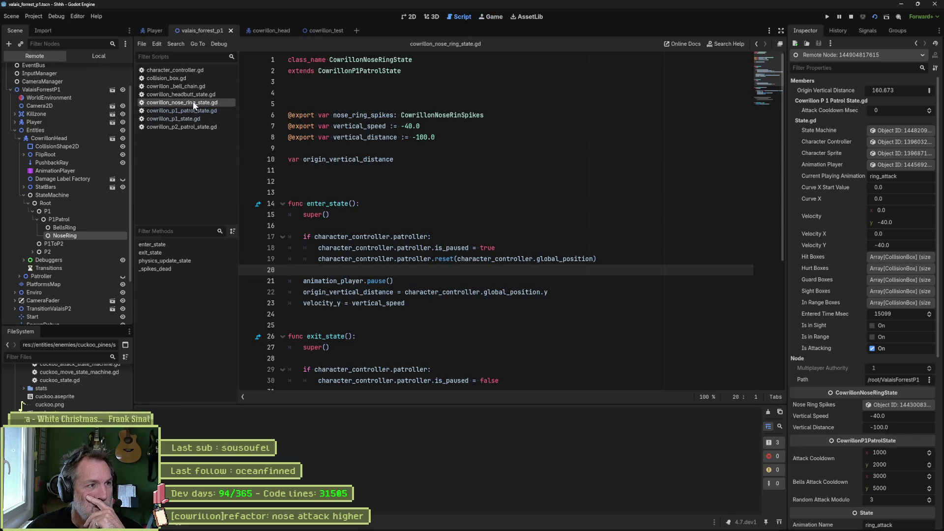
Break on the line 36 spike-firing condition and select velocity_y.
{"action": "scroll", "coordinate": [284, 296], "scroll_direction": "down", "scroll_amount": 6}
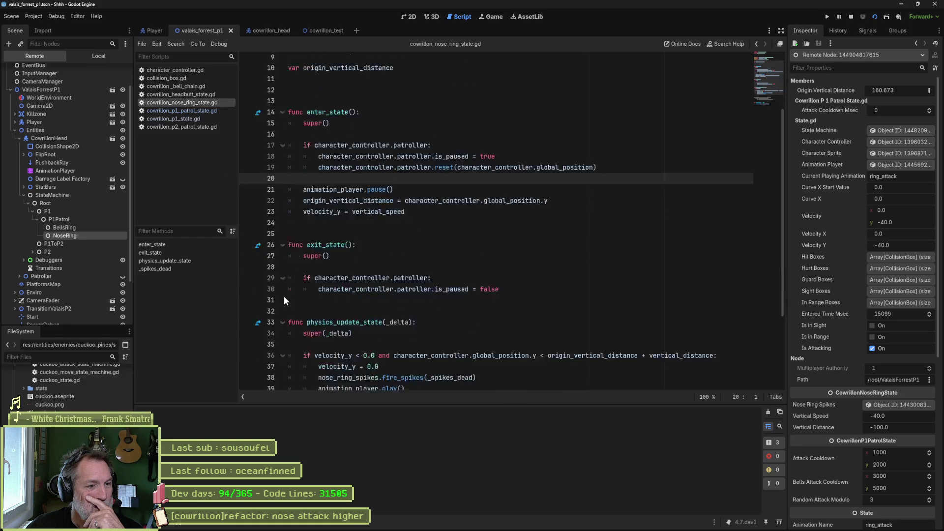
{"action": "left_click", "coordinate": [247, 248]}
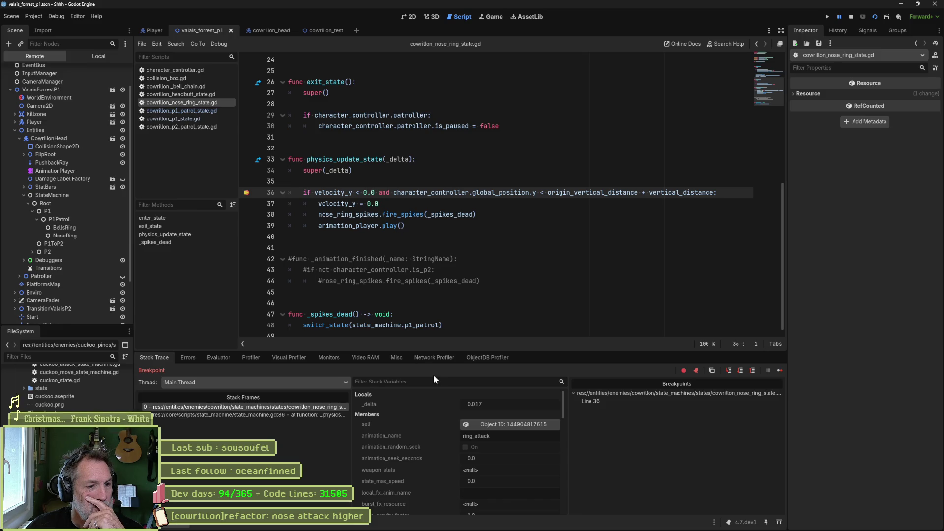
{"action": "double_click", "coordinate": [339, 192]}
{"action": "mouse_move", "coordinate": [408, 197]}
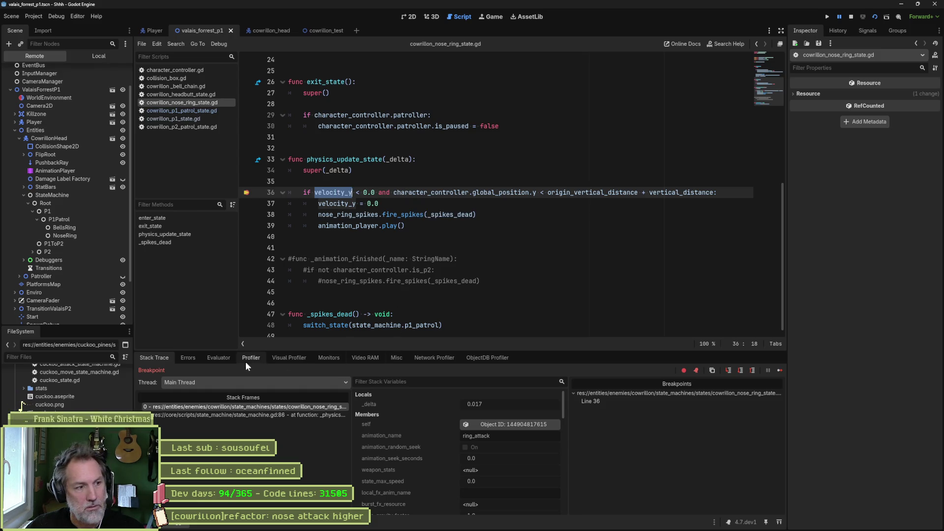
Filter stack variables for velocity_y (0.0), then stop debugging and remove the line 36 breakpoint.
{"action": "left_click", "coordinate": [474, 382]}
{"action": "type", "text": "velocity_y"}
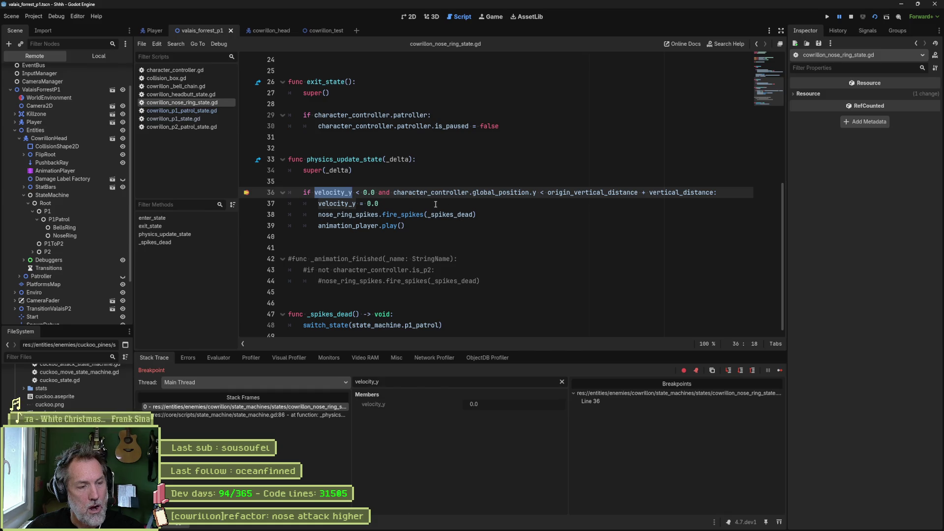
{"action": "left_click", "coordinate": [852, 17]}
{"action": "left_click", "coordinate": [247, 192]}
{"action": "scroll", "coordinate": [365, 246], "scroll_direction": "up", "scroll_amount": 8}
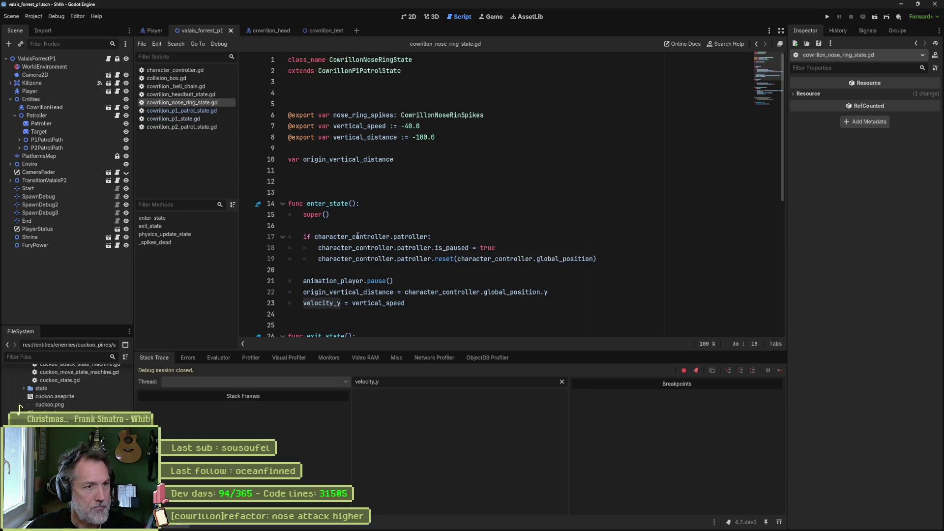
Declare an is_spikes_fired variable after the origin_vertical_distance declaration.
{"action": "scroll", "coordinate": [359, 238], "scroll_direction": "down", "scroll_amount": 8}
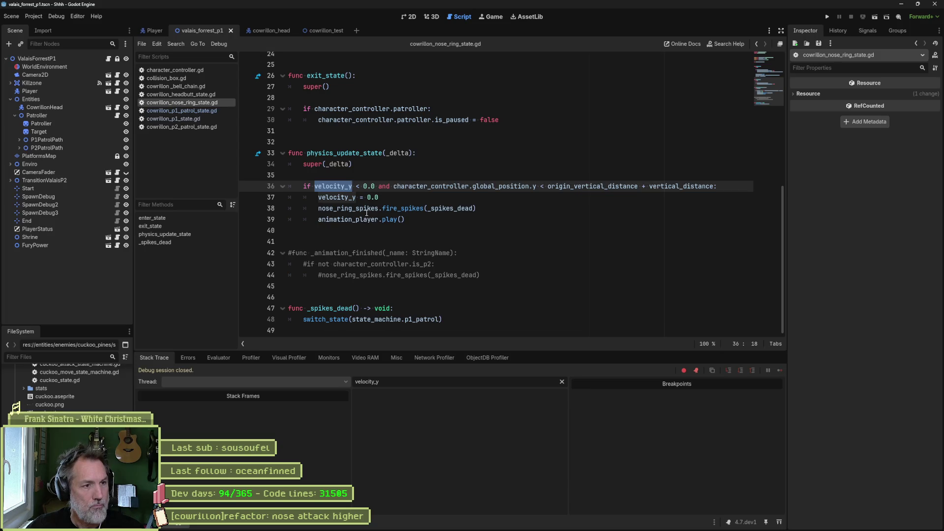
{"action": "scroll", "coordinate": [367, 212], "scroll_direction": "up", "scroll_amount": 7}
{"action": "left_click", "coordinate": [428, 134]}
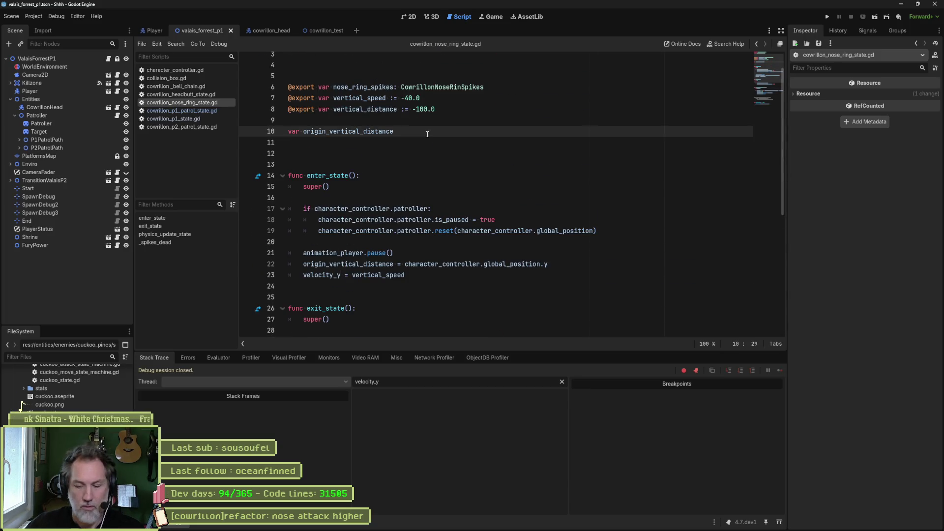
{"action": "key", "text": "Return"}
{"action": "type", "text": "var is_spikes_fired := false"}
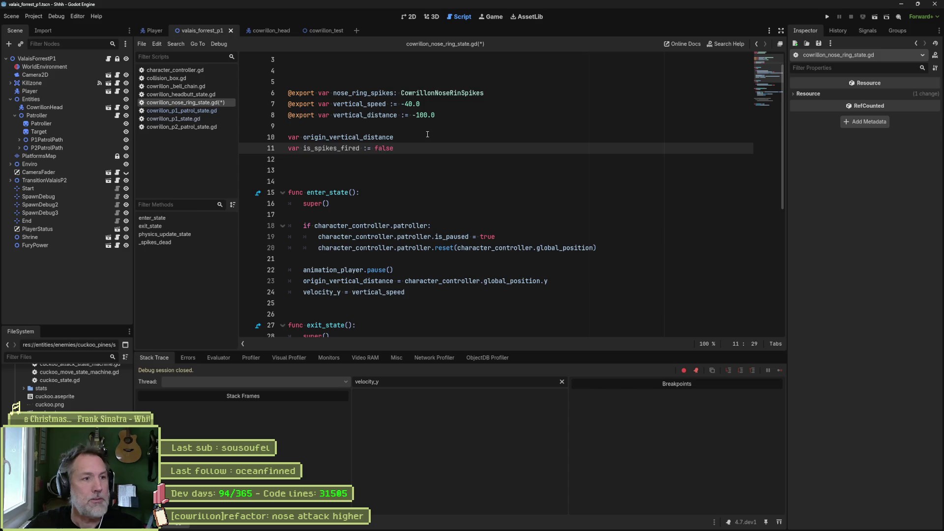
{"action": "key", "text": "ctrl+shift+Left"}
{"action": "key", "text": "ctrl+shift+Left"}
{"action": "key", "text": "ctrl+shift+Left"}
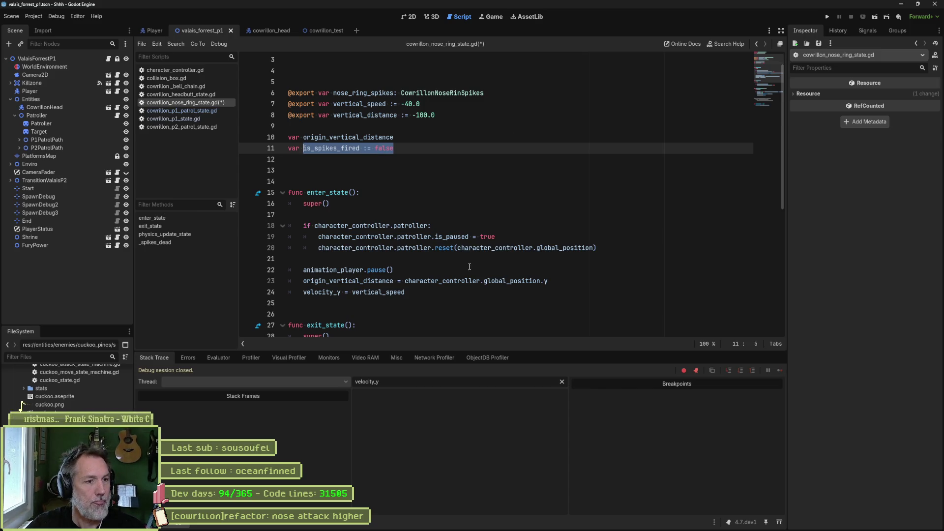
Reset is_spikes_fired in enter_state after velocity_y = vertical_speed, fixing the line 25 parse error.
{"action": "key", "text": "ctrl+c"}
{"action": "left_click", "coordinate": [468, 290]}
{"action": "key", "text": "Return"}
{"action": "key", "text": "ctrl+v"}
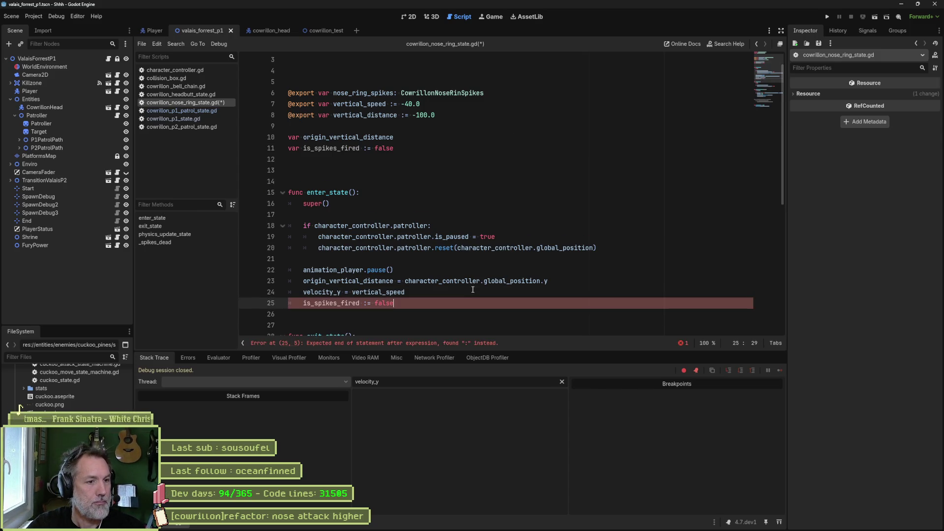
{"action": "scroll", "coordinate": [472, 290], "scroll_direction": "down", "scroll_amount": 8}
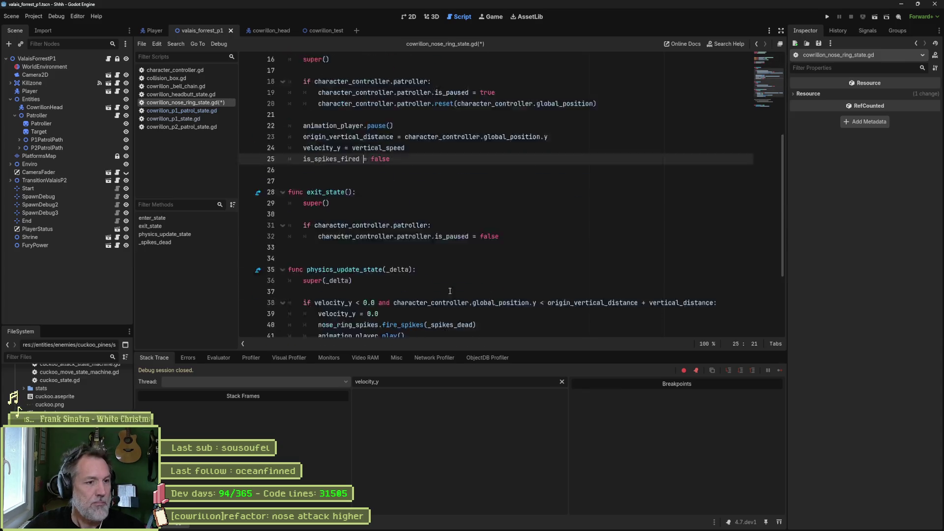
{"action": "key", "text": "BackSpace"}
{"action": "scroll", "coordinate": [379, 202], "scroll_direction": "up", "scroll_amount": 3}
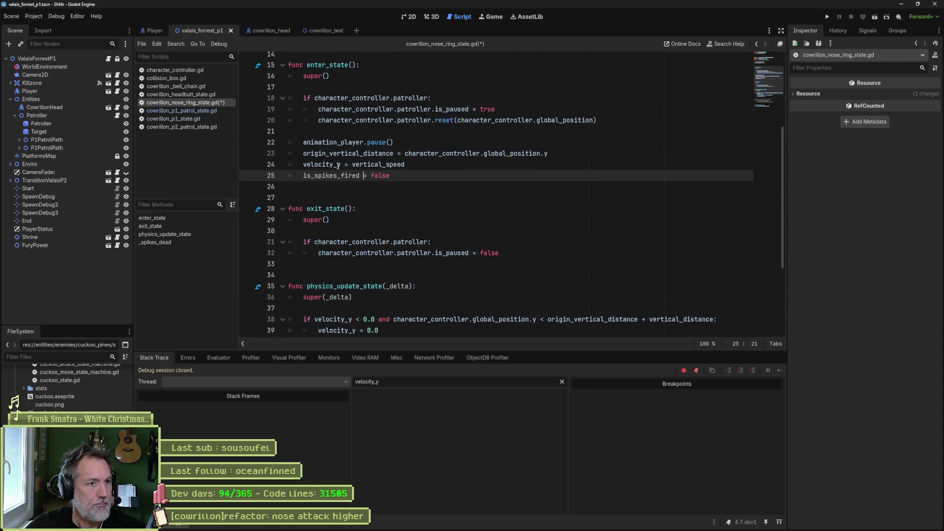
{"action": "scroll", "coordinate": [371, 221], "scroll_direction": "down", "scroll_amount": 3}
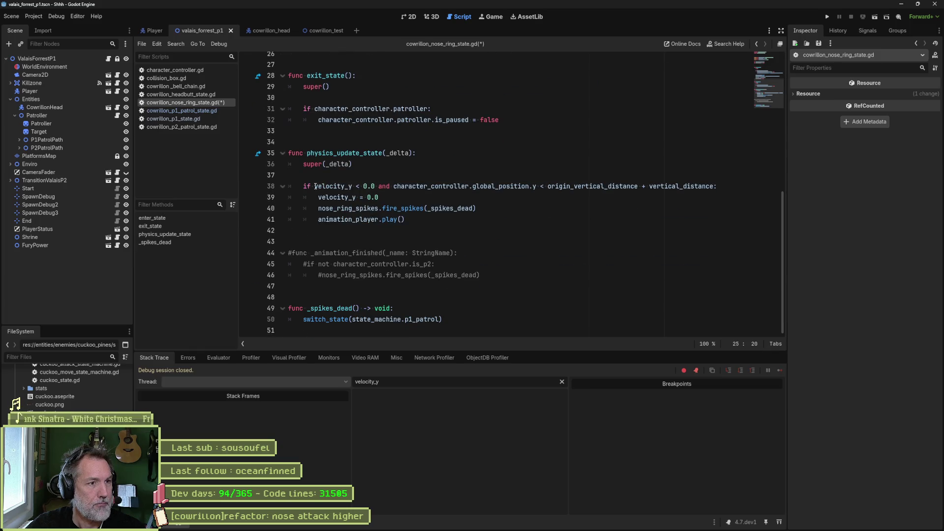
Guard spike firing with 'not is_spikes_fired', set it true after the animation plays, and run.
{"action": "left_click_drag", "start_coordinate": [315, 186], "coordinate": [370, 190]}
{"action": "type", "text": "not is_spikes_fired"}
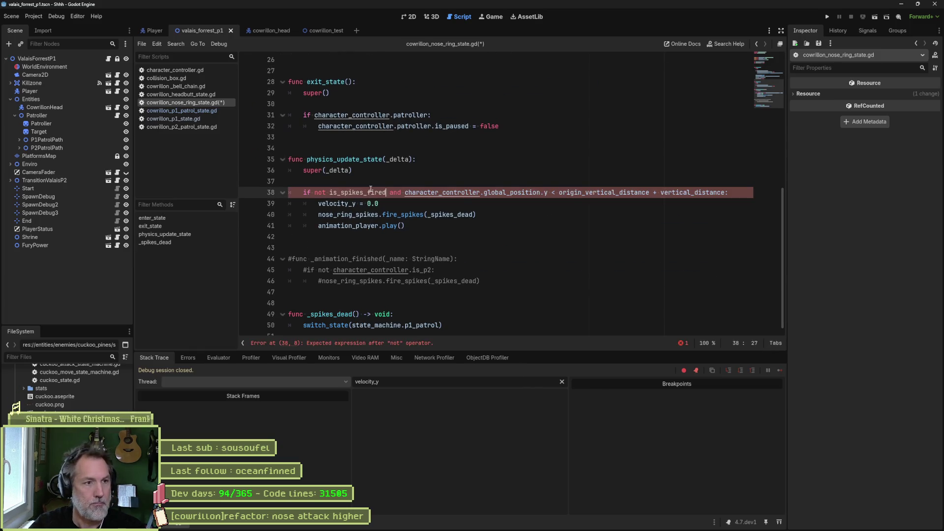
{"action": "left_click", "coordinate": [422, 225]}
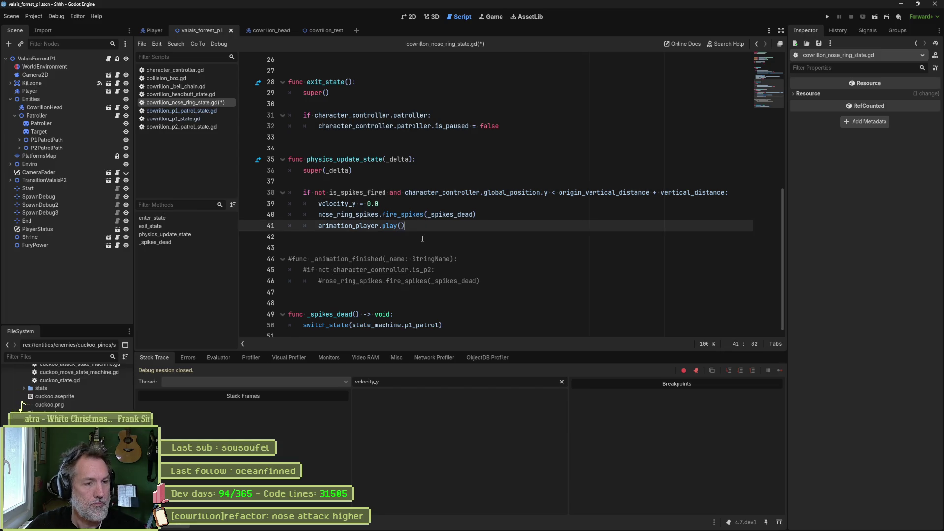
{"action": "key", "text": "Return"}
{"action": "type", "text": "is_spikes_fired = true"}
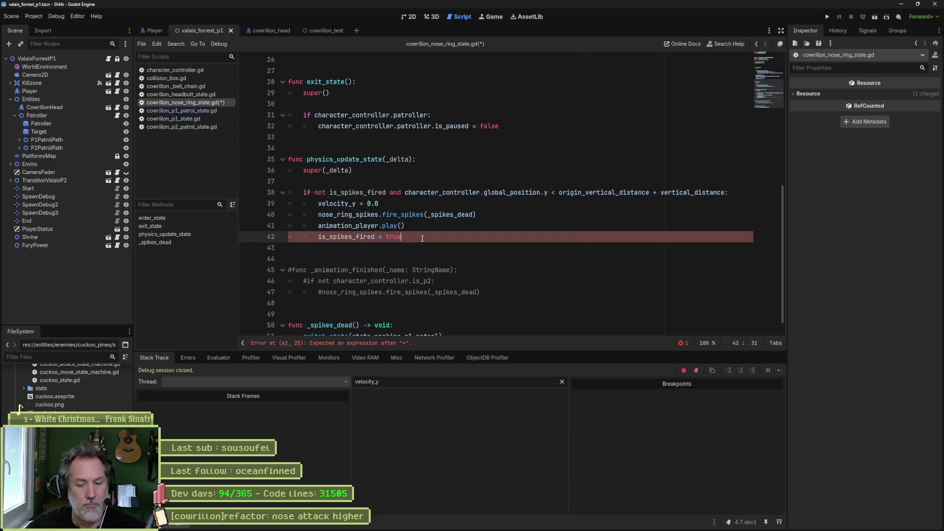
{"action": "key", "text": "F5"}
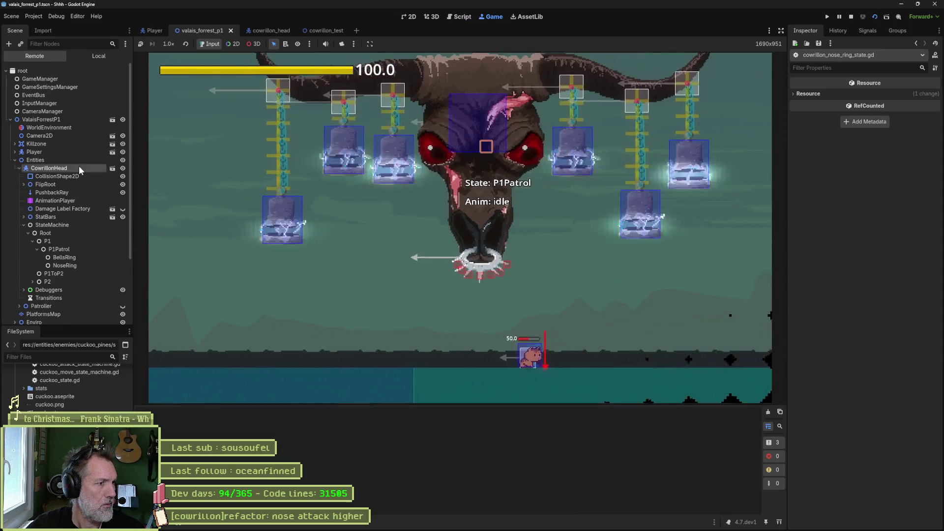
Inspect live CowrillonHead and NoseRing, confirming Is Spikes Fired turns on, then return to the script.
{"action": "left_click", "coordinate": [77, 168]}
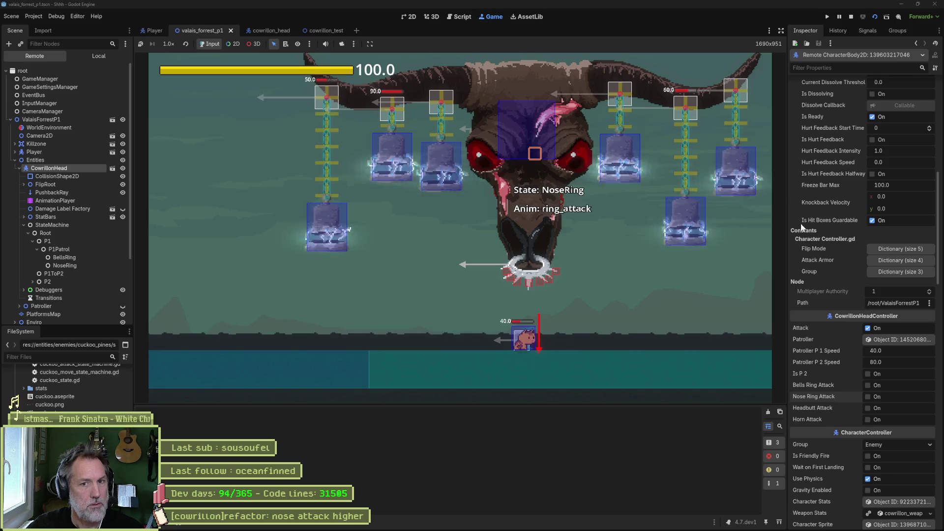
{"action": "left_click", "coordinate": [66, 264]}
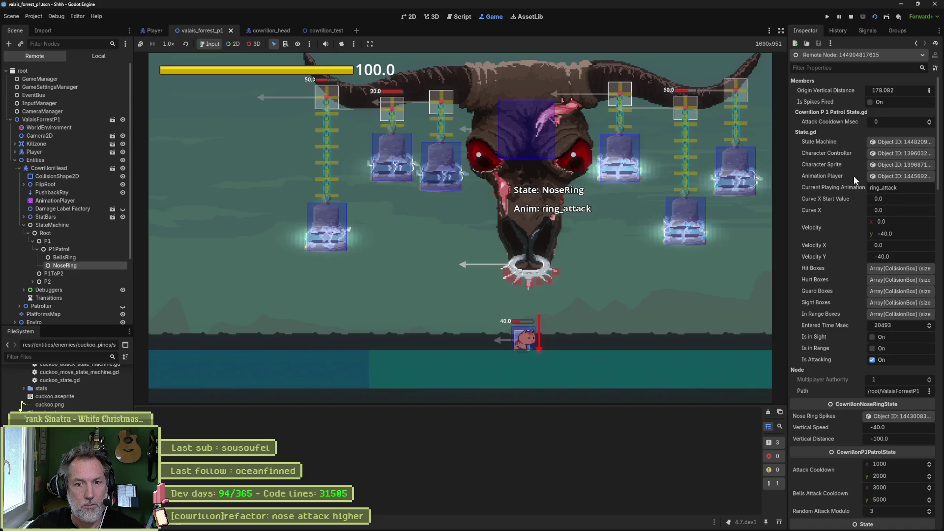
{"action": "left_click", "coordinate": [460, 17]}
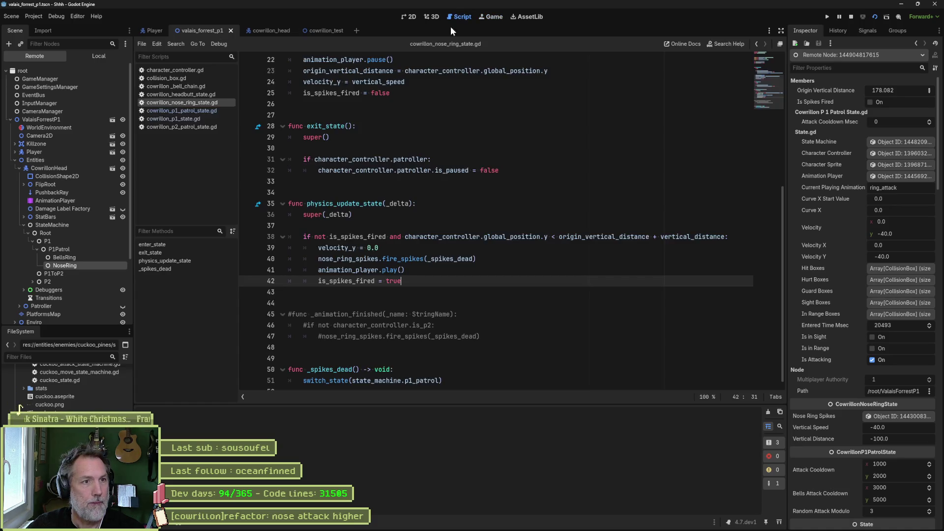
Break at line 38 and evaluate global_position.y (178.082) and origin plus vertical distance (78.082).
{"action": "left_click", "coordinate": [250, 239]}
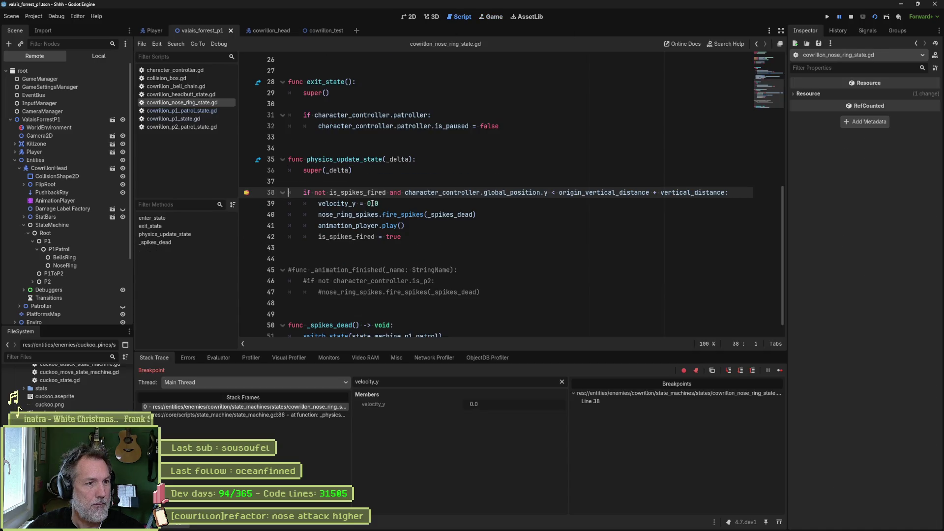
{"action": "left_click_drag", "start_coordinate": [405, 192], "coordinate": [548, 192]}
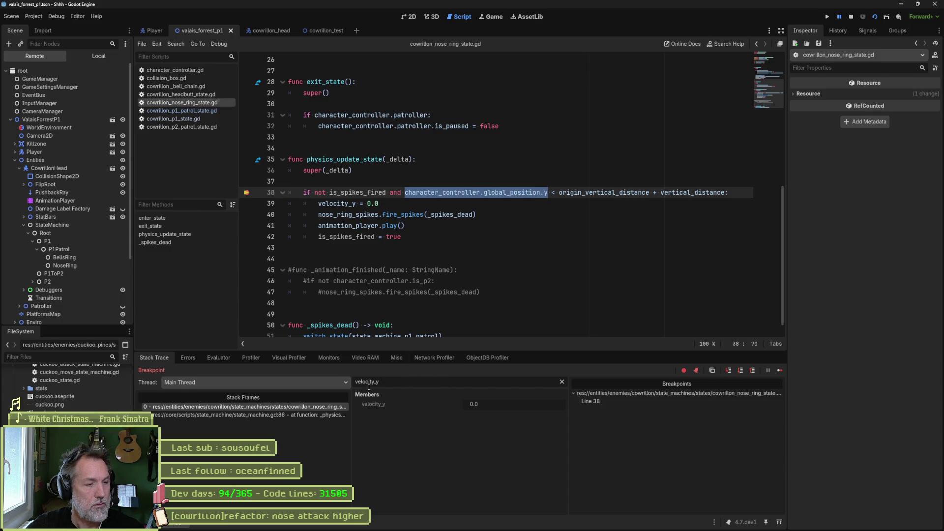
{"action": "left_click", "coordinate": [223, 358]}
{"action": "key", "text": "ctrl+v"}
{"action": "key", "text": "Return"}
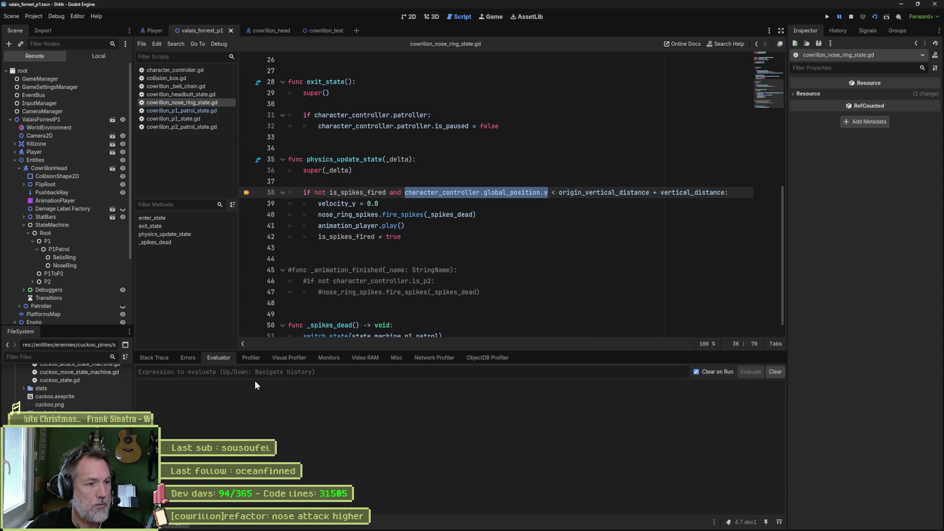
{"action": "left_click_drag", "start_coordinate": [560, 192], "coordinate": [722, 195]}
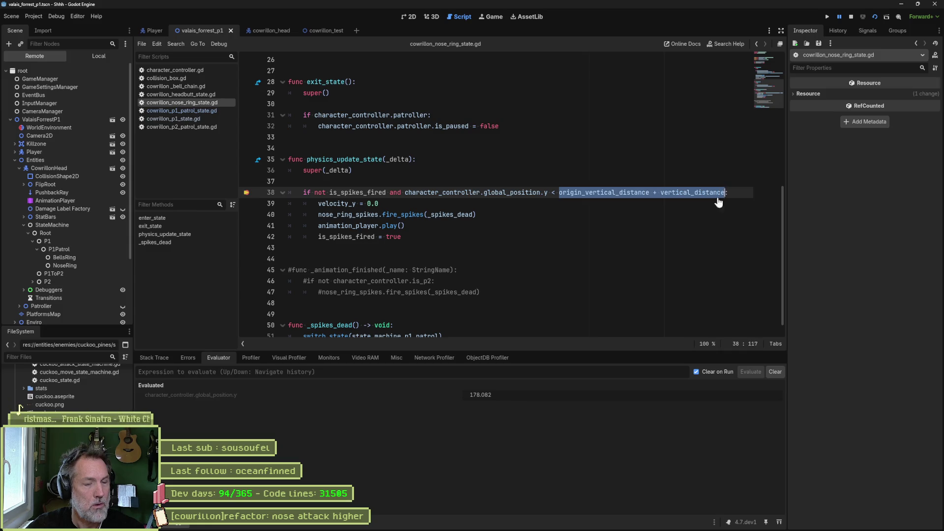
{"action": "left_click", "coordinate": [461, 372]}
{"action": "key", "text": "ctrl+v"}
{"action": "key", "text": "Return"}
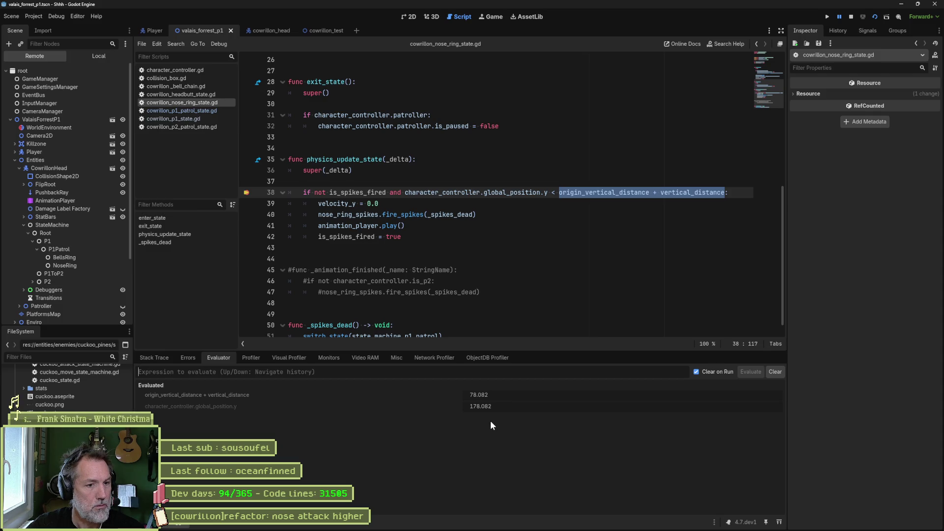
Evaluate the full position comparison and velocity_y (-40.0), then move the breakpoint to line 39.
{"action": "left_click_drag", "start_coordinate": [404, 192], "coordinate": [725, 194]}
{"action": "left_click", "coordinate": [467, 373]}
{"action": "key", "text": "ctrl+v"}
{"action": "key", "text": "Return"}
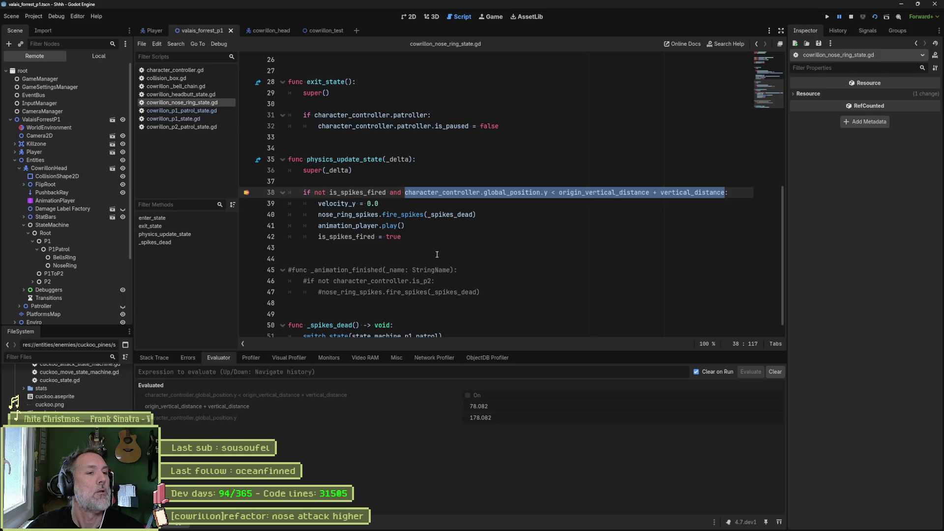
{"action": "double_click", "coordinate": [337, 204]}
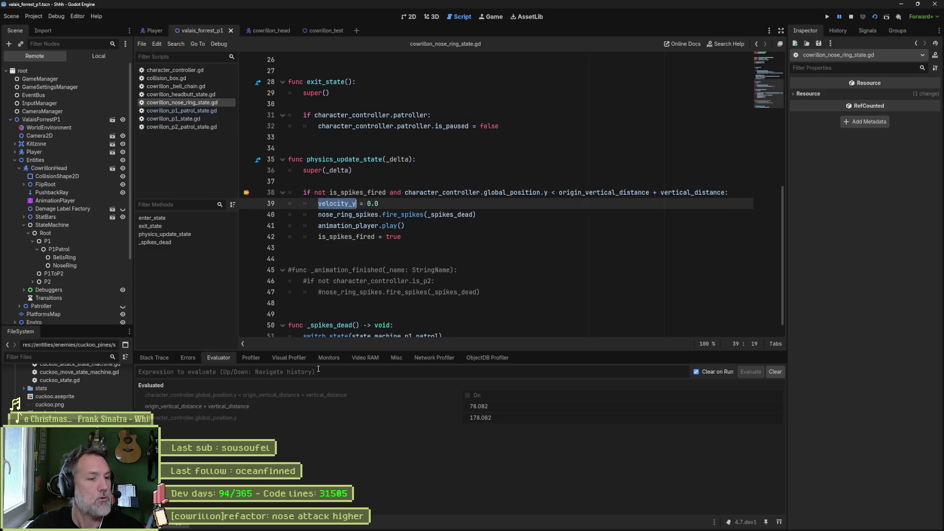
{"action": "key", "text": "ctrl+shift+e"}
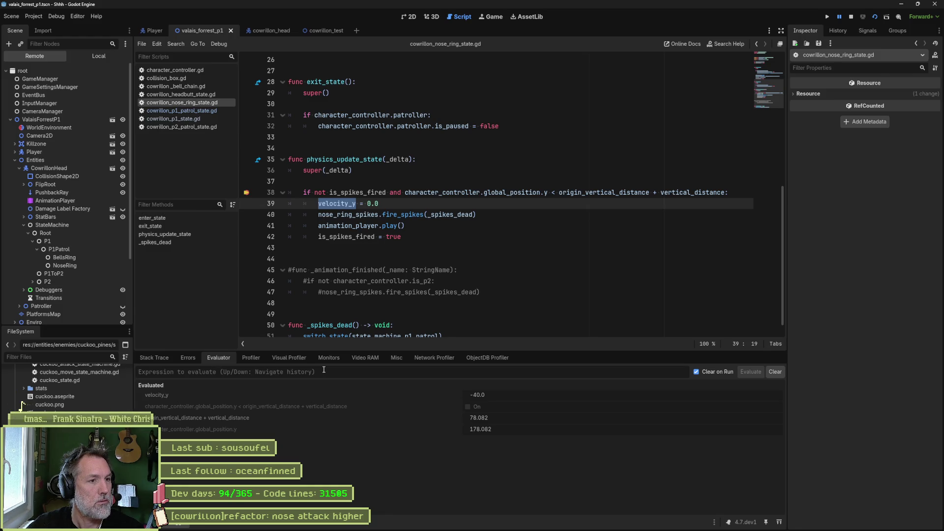
{"action": "left_click", "coordinate": [247, 203]}
{"action": "left_click", "coordinate": [247, 192]}
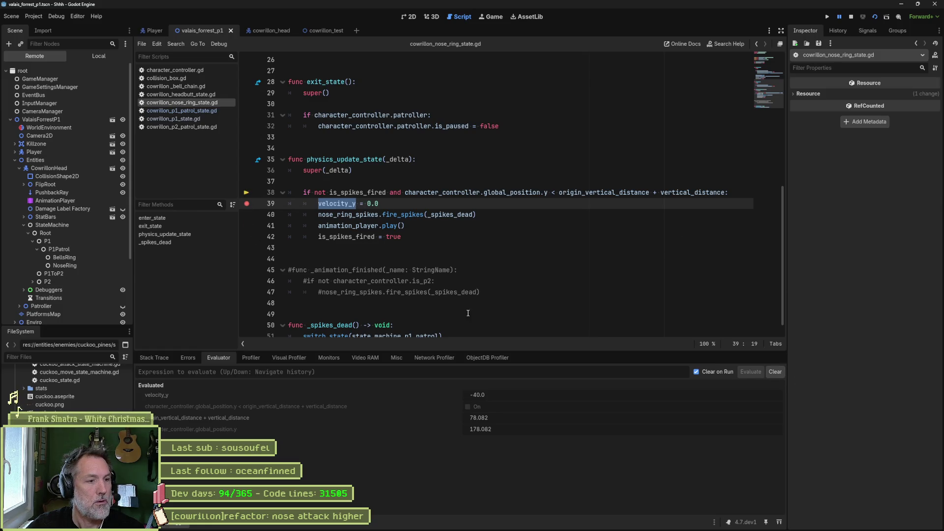
Resume the game, move the breakpoint back to line 38, and open the parent cowrillon_p1_patrol_state.gd.
{"action": "left_click", "coordinate": [154, 358]}
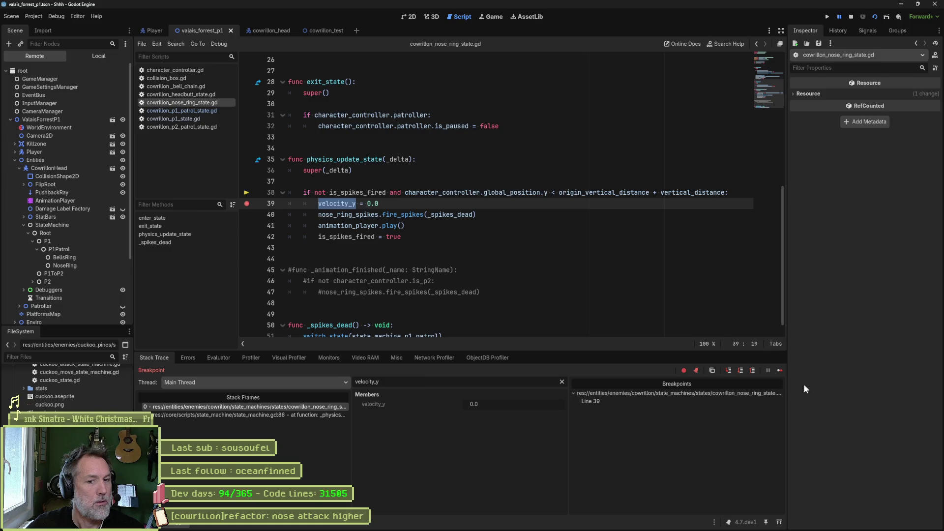
{"action": "left_click", "coordinate": [782, 373]}
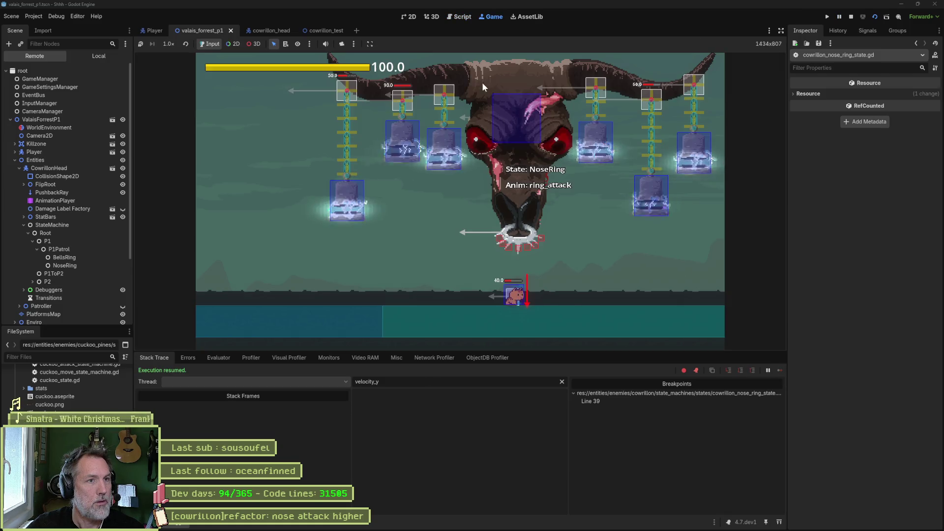
{"action": "left_click", "coordinate": [463, 19]}
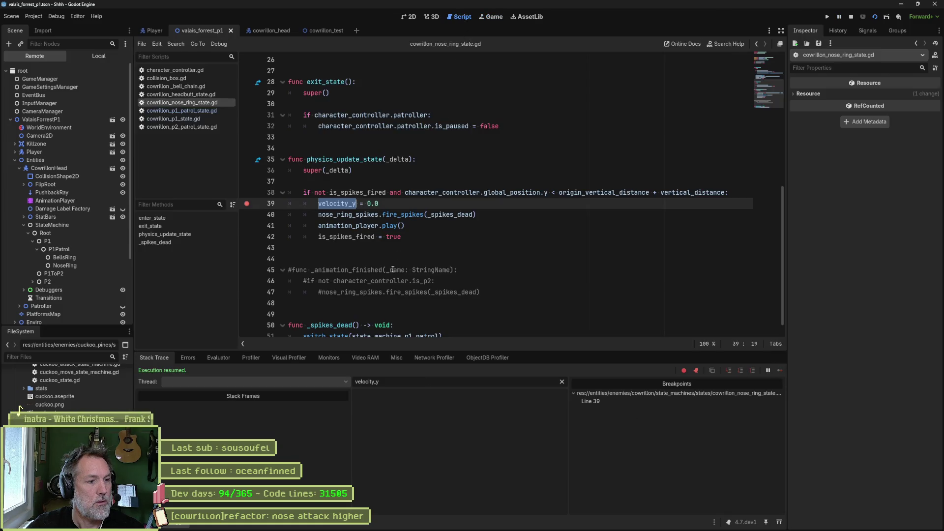
{"action": "left_click", "coordinate": [246, 192]}
{"action": "left_click", "coordinate": [246, 204]}
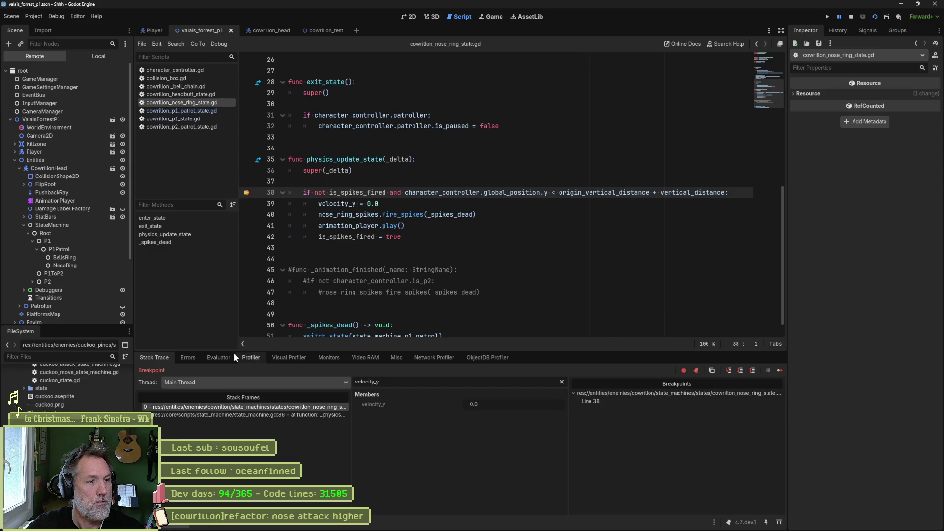
{"action": "left_click", "coordinate": [220, 358]}
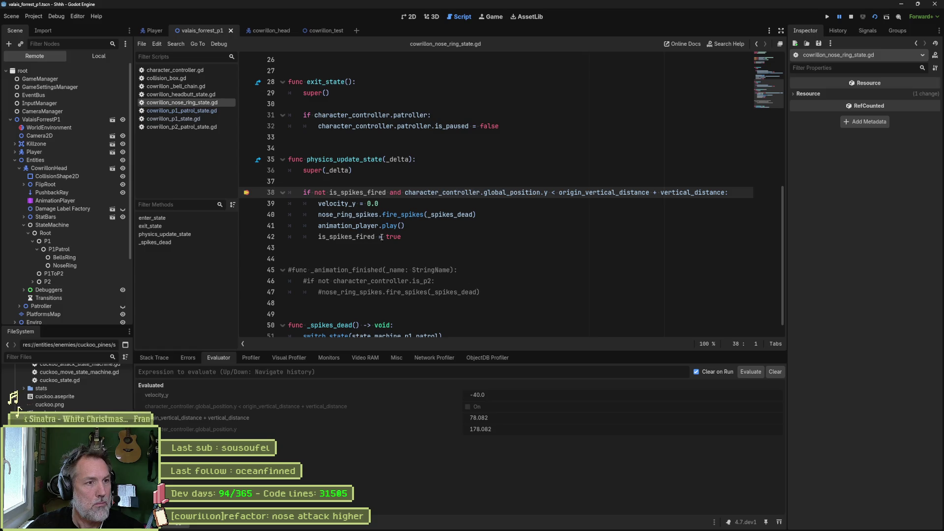
{"action": "left_click", "coordinate": [258, 160]}
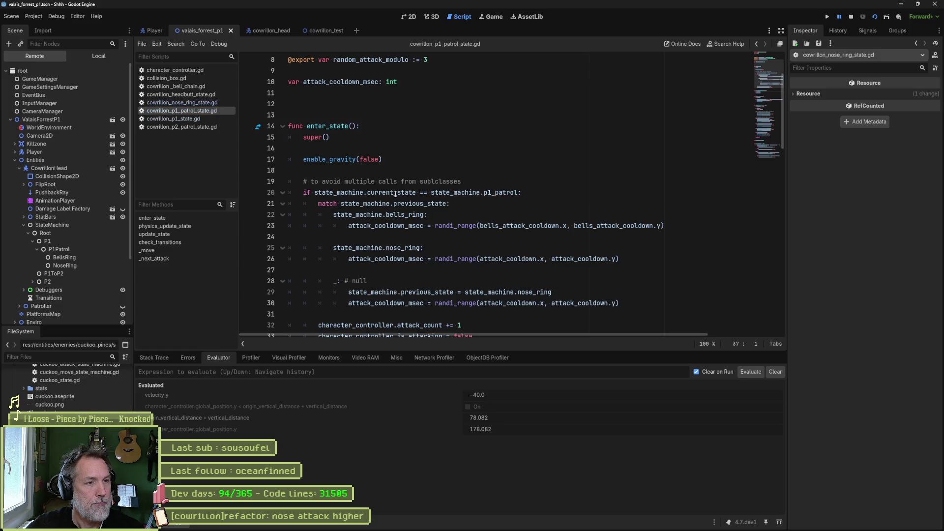
Locate the _move call on line 38, unfold func _move to see its target-following code, and stop the game.
{"action": "scroll", "coordinate": [391, 189], "scroll_direction": "down", "scroll_amount": 1}
{"action": "scroll", "coordinate": [351, 131], "scroll_direction": "up", "scroll_amount": 3}
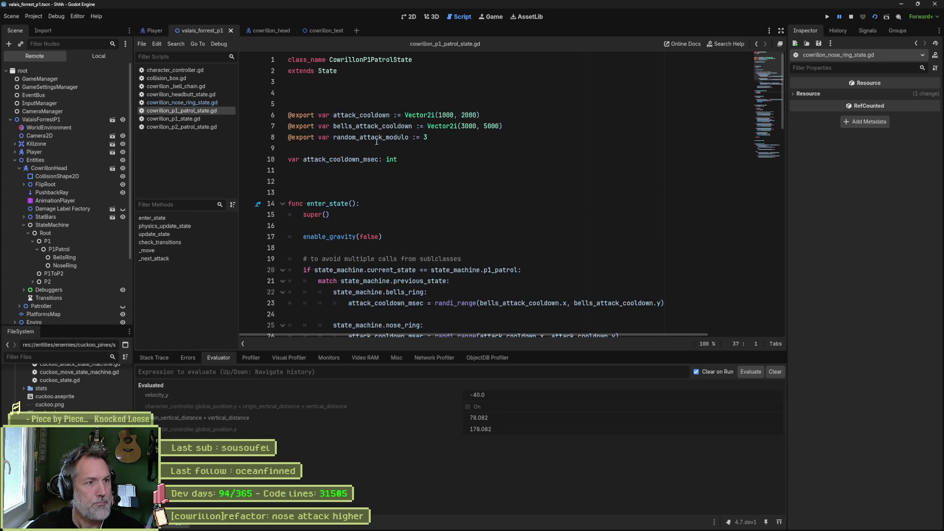
{"action": "scroll", "coordinate": [378, 189], "scroll_direction": "down", "scroll_amount": 5}
{"action": "scroll", "coordinate": [379, 190], "scroll_direction": "up", "scroll_amount": 3}
{"action": "scroll", "coordinate": [384, 192], "scroll_direction": "down", "scroll_amount": 2}
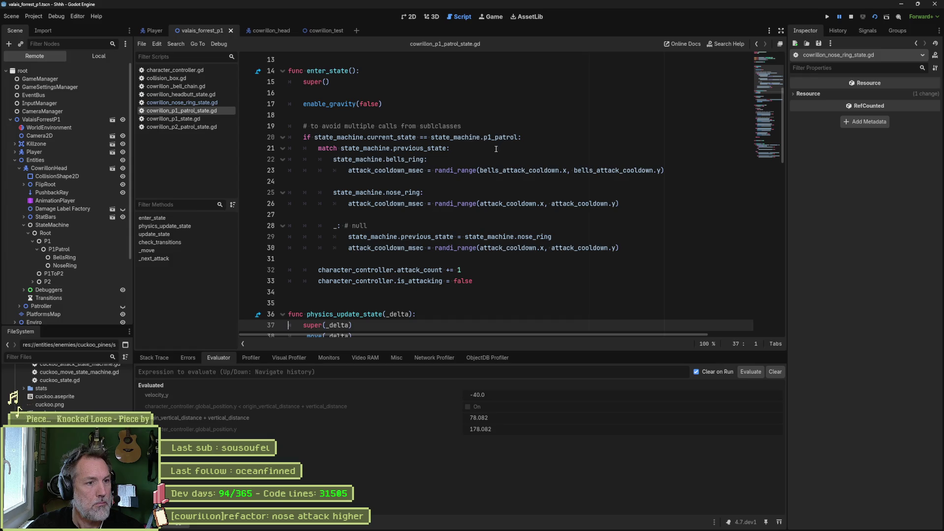
{"action": "scroll", "coordinate": [403, 257], "scroll_direction": "down", "scroll_amount": 4}
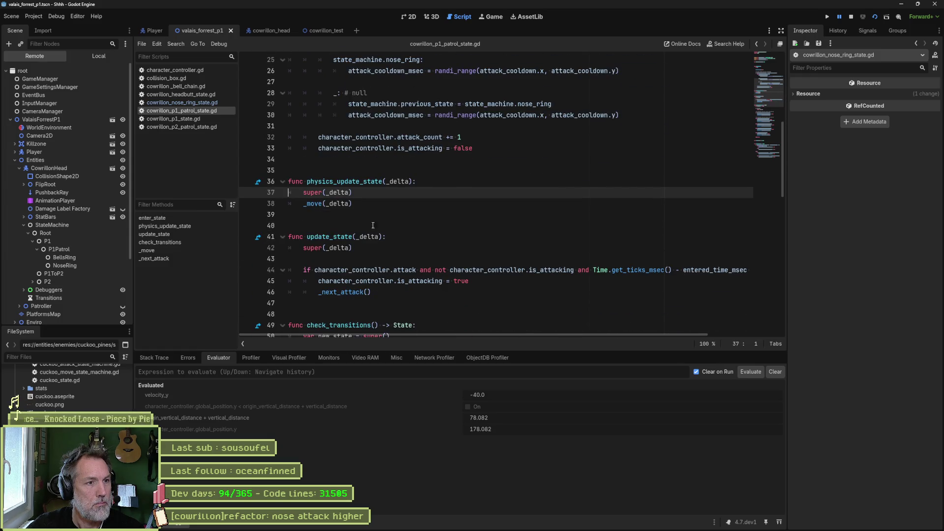
{"action": "mouse_move", "coordinate": [323, 205]}
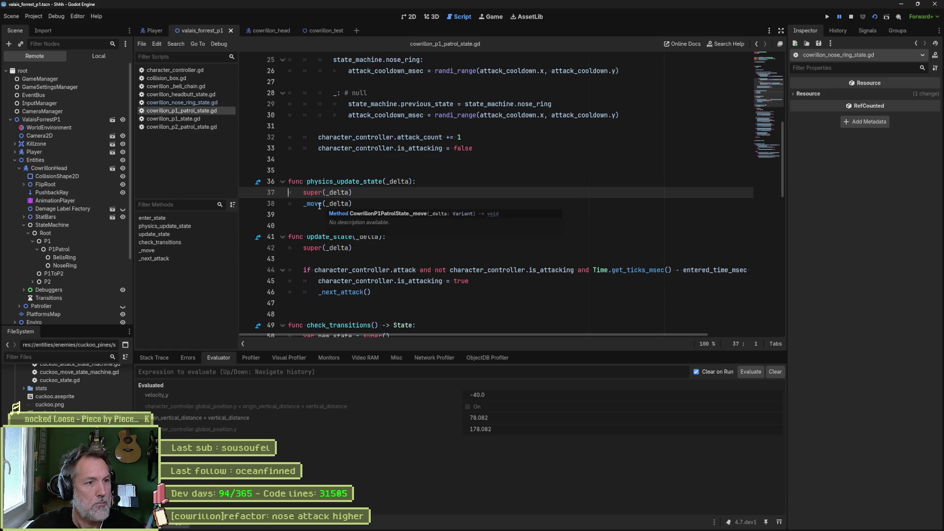
{"action": "double_click", "coordinate": [319, 204]}
{"action": "scroll", "coordinate": [430, 228], "scroll_direction": "down", "scroll_amount": 4}
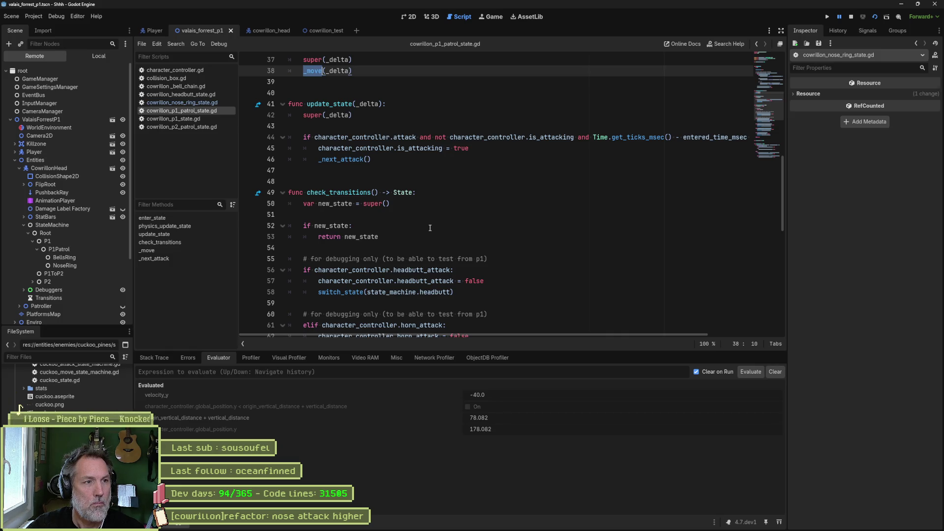
{"action": "scroll", "coordinate": [430, 228], "scroll_direction": "down", "scroll_amount": 11}
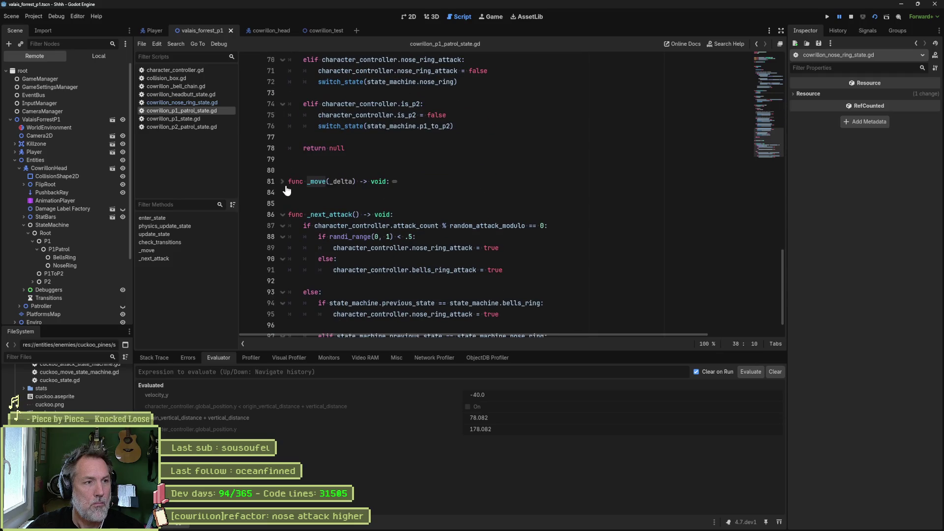
{"action": "left_click", "coordinate": [283, 182]}
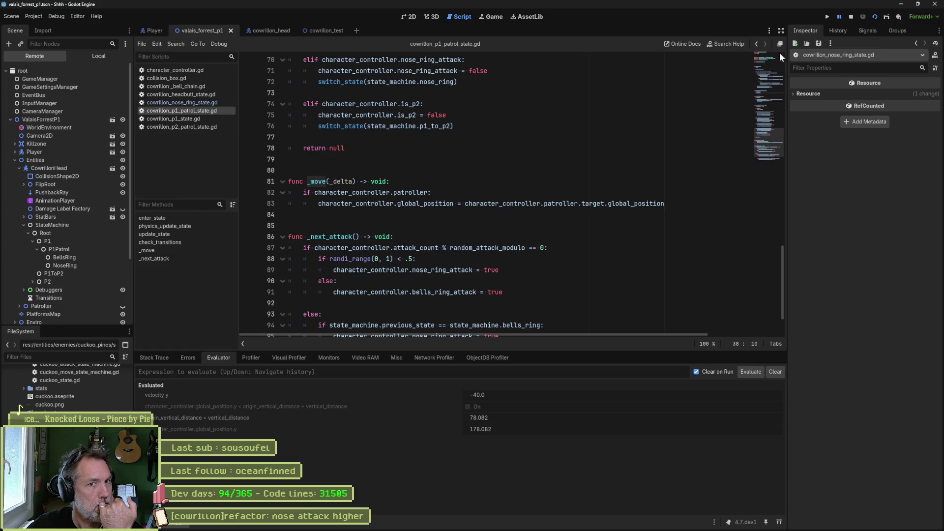
{"action": "left_click", "coordinate": [850, 17]}
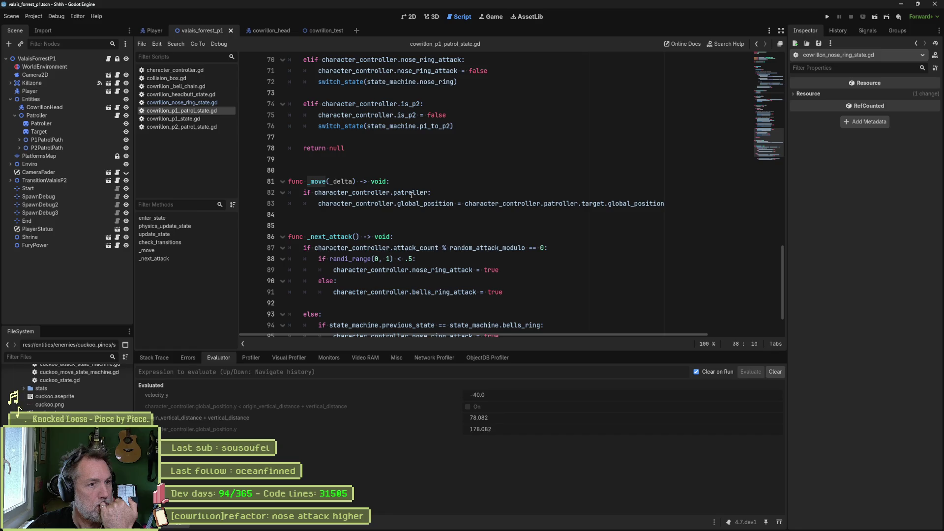
Start appending 'and character_controller.patroller.' on line 82, copying is_paused from patroller.gd.
{"action": "left_click_drag", "start_coordinate": [428, 193], "coordinate": [314, 193]}
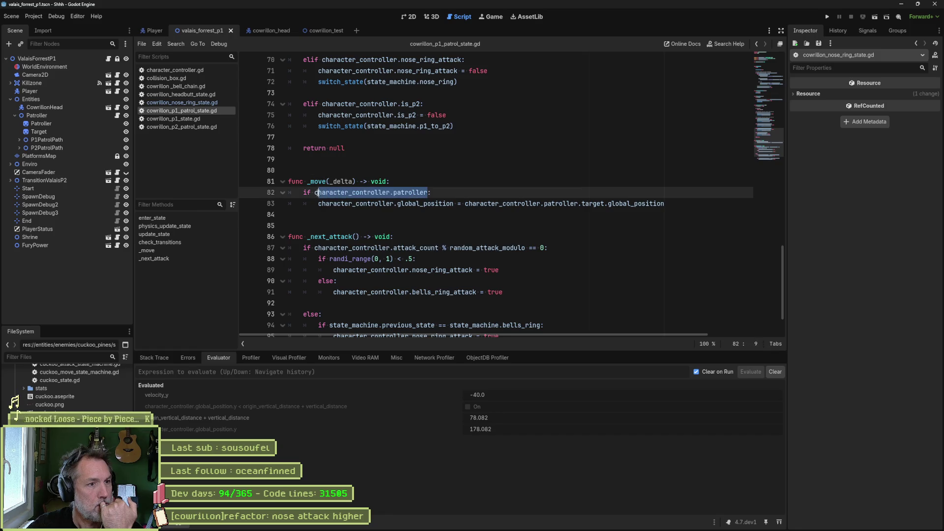
{"action": "key", "text": "Right"}
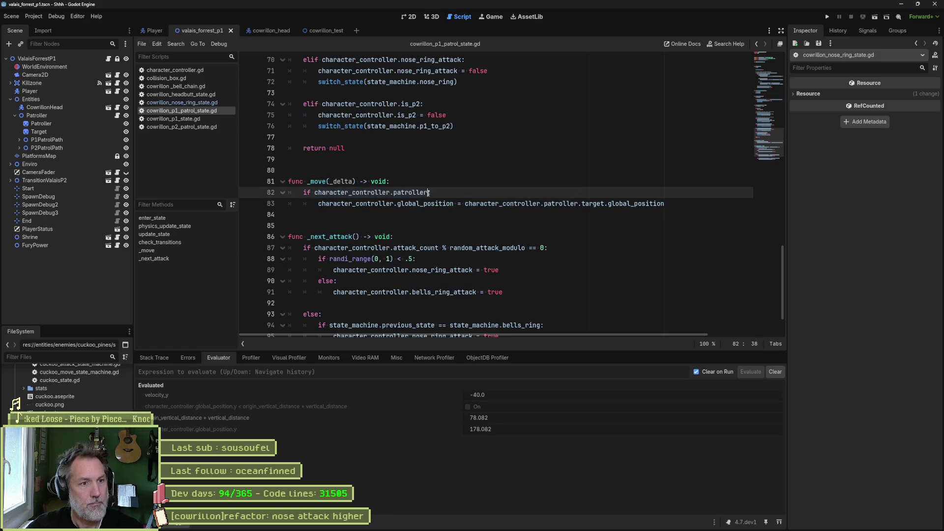
{"action": "type", "text": "and character_controller.patroller.pa:"}
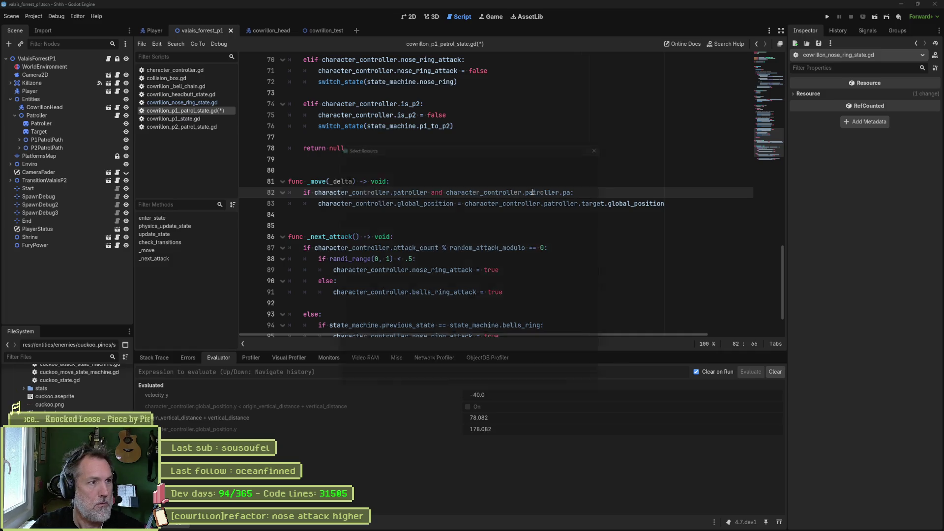
{"action": "key", "text": "ctrl+alt+o"}
{"action": "type", "text": "patrol"}
{"action": "key", "text": "Return"}
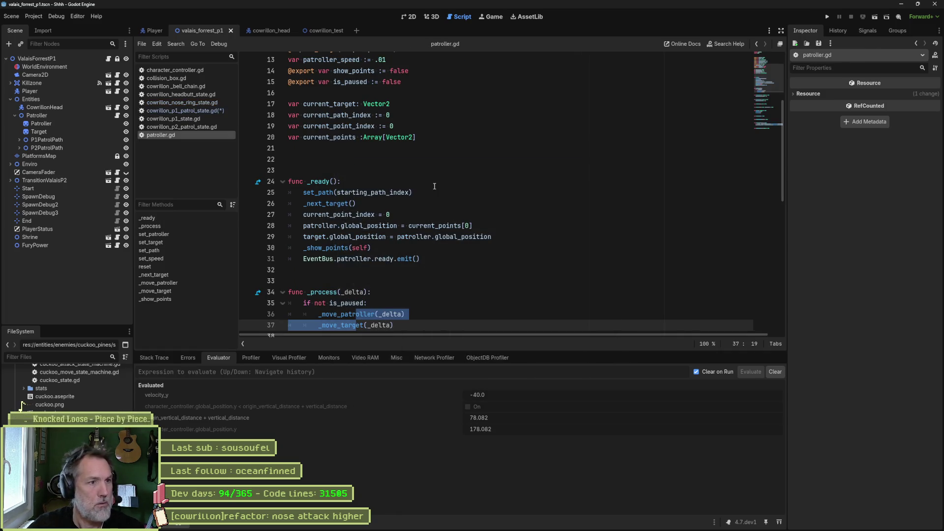
{"action": "scroll", "coordinate": [427, 186], "scroll_direction": "up", "scroll_amount": 4}
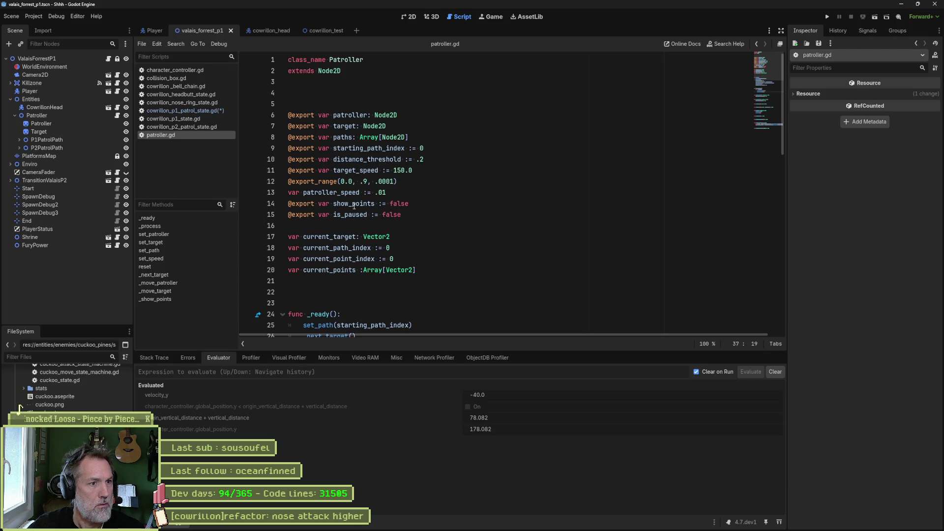
{"action": "double_click", "coordinate": [349, 215]}
{"action": "key", "text": "ctrl+c"}
{"action": "key", "text": "alt+Left"}
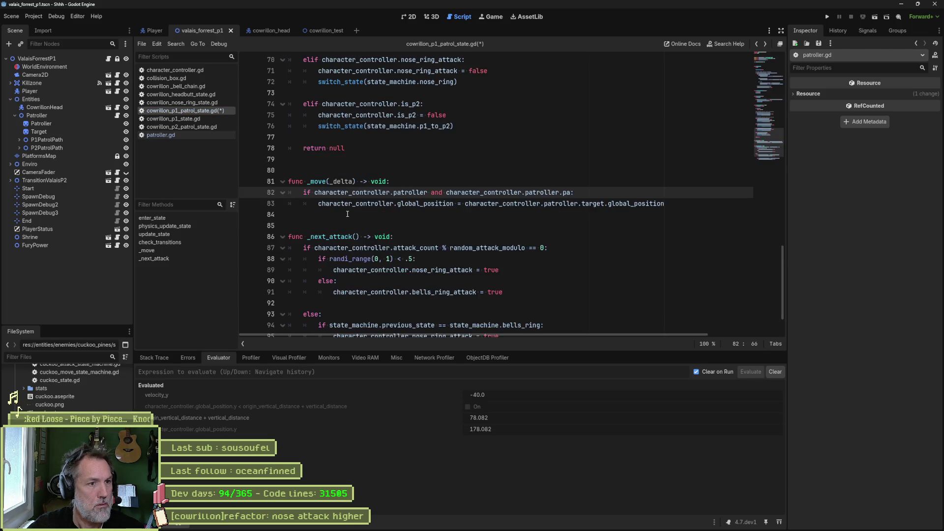
Complete the condition as 'and not character_controller.patroller.is_paused', save, and launch the game.
{"action": "double_click", "coordinate": [568, 192]}
{"action": "key", "text": "ctrl+v"}
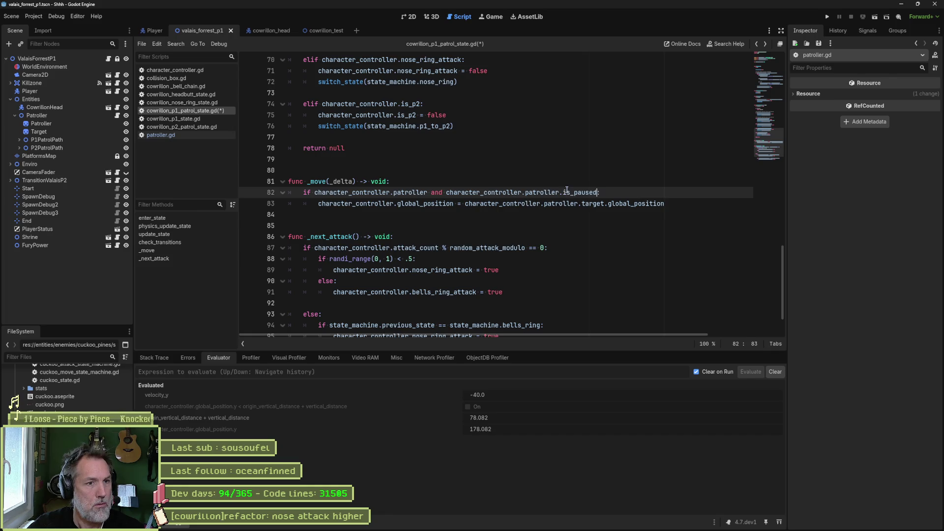
{"action": "type", "text": "not"}
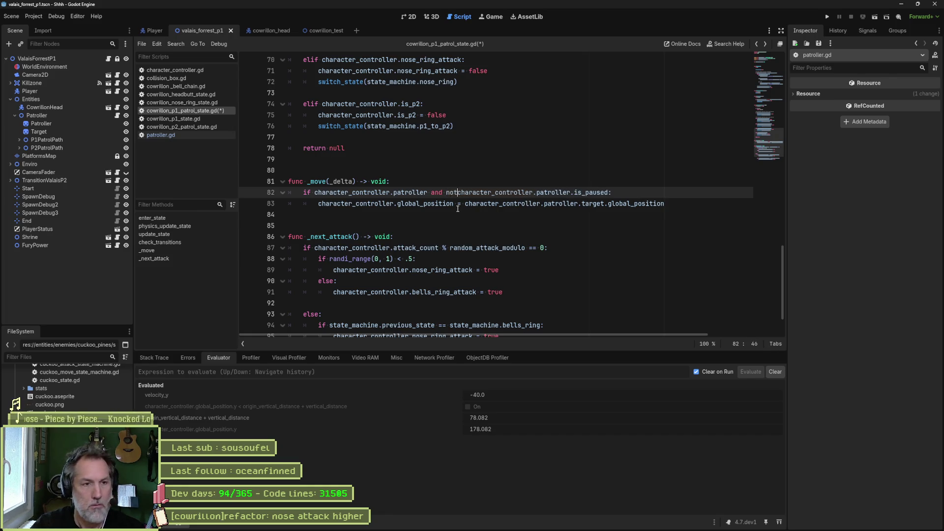
{"action": "key", "text": "ctrl+s"}
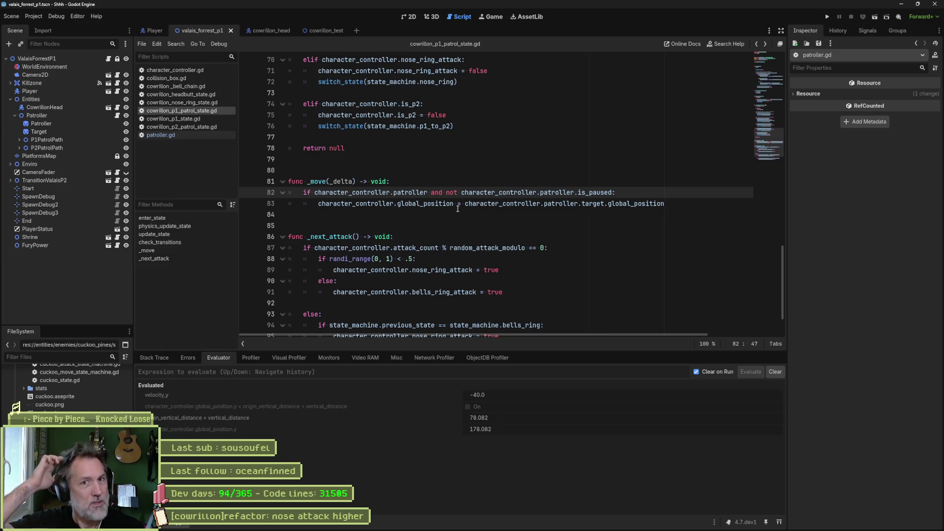
{"action": "key", "text": "F6"}
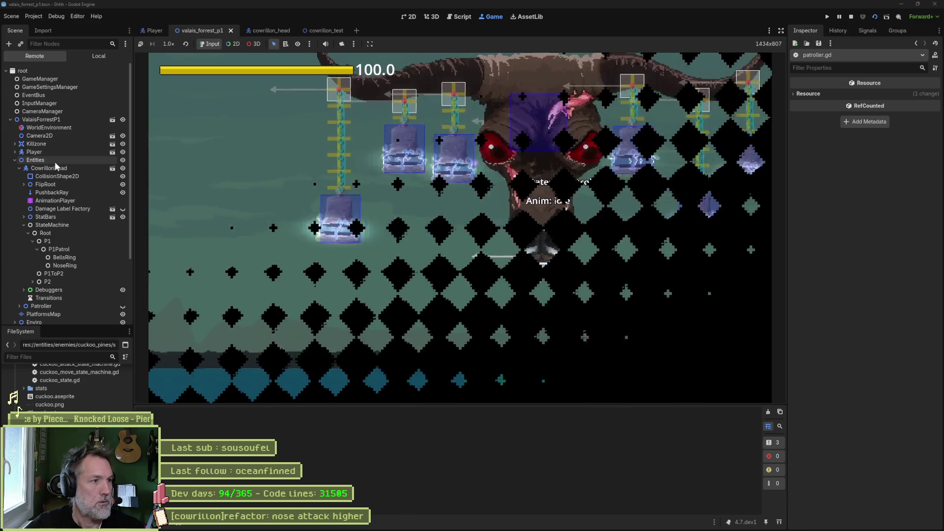
Step and continue through the nose ring state, moving the breakpoint from line 38 to line 39.
{"action": "left_click", "coordinate": [45, 168]}
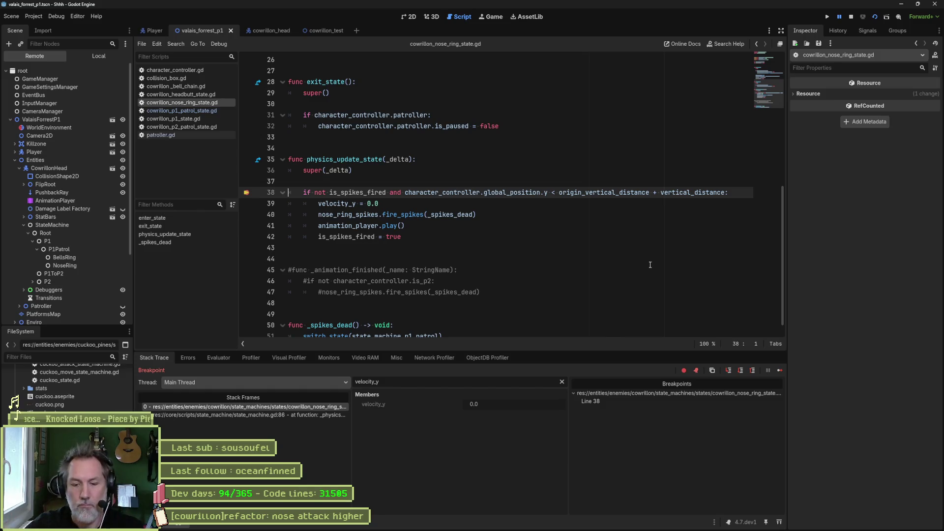
{"action": "key", "text": "F10"}
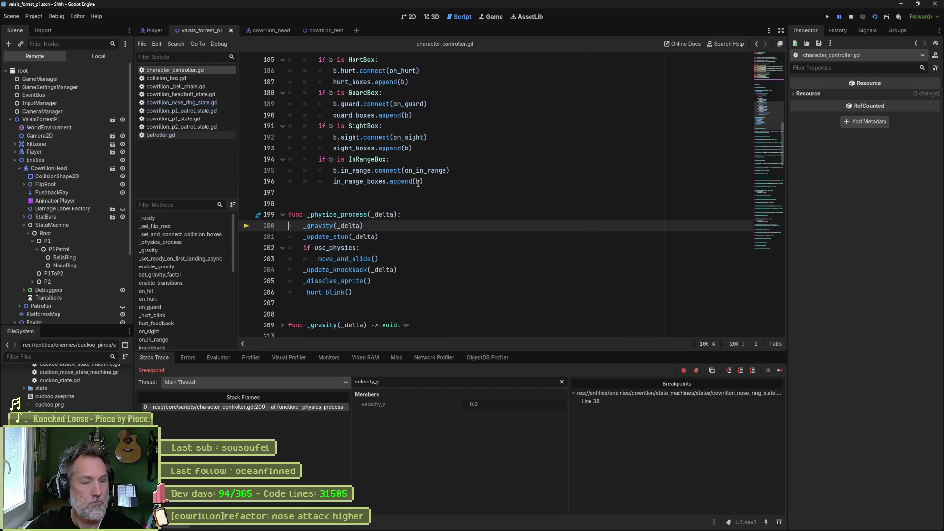
{"action": "left_click", "coordinate": [781, 371]}
{"action": "left_click", "coordinate": [246, 203]}
{"action": "left_click", "coordinate": [247, 192]}
{"action": "left_click", "coordinate": [782, 370]}
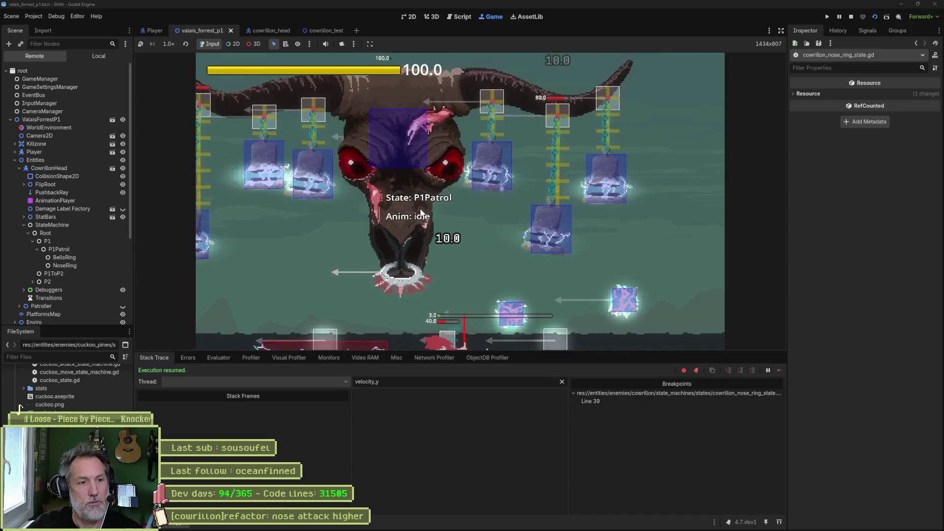
Remove the line 39 breakpoint, restart the game with F5, then stop it with F8.
{"action": "key", "text": "ctrl+F3"}
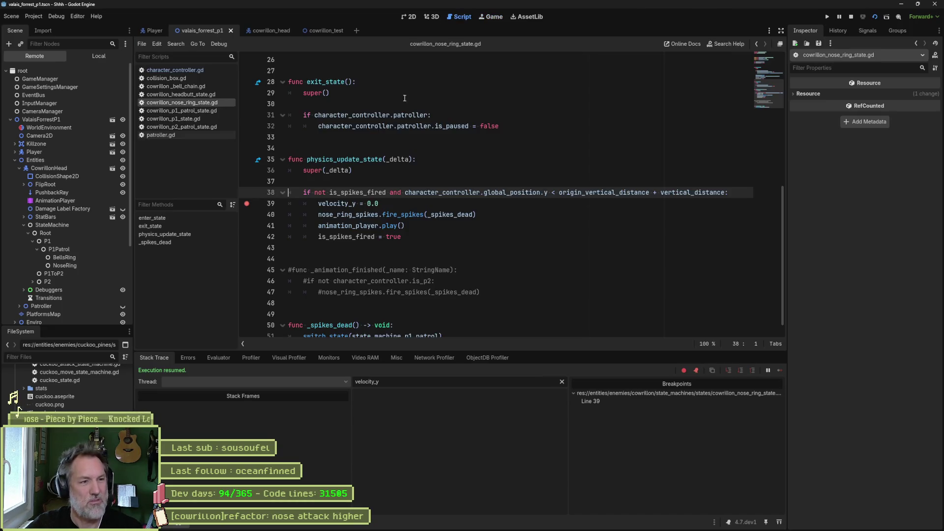
{"action": "left_click", "coordinate": [245, 204]}
{"action": "left_click", "coordinate": [679, 203]}
{"action": "key", "text": "F5"}
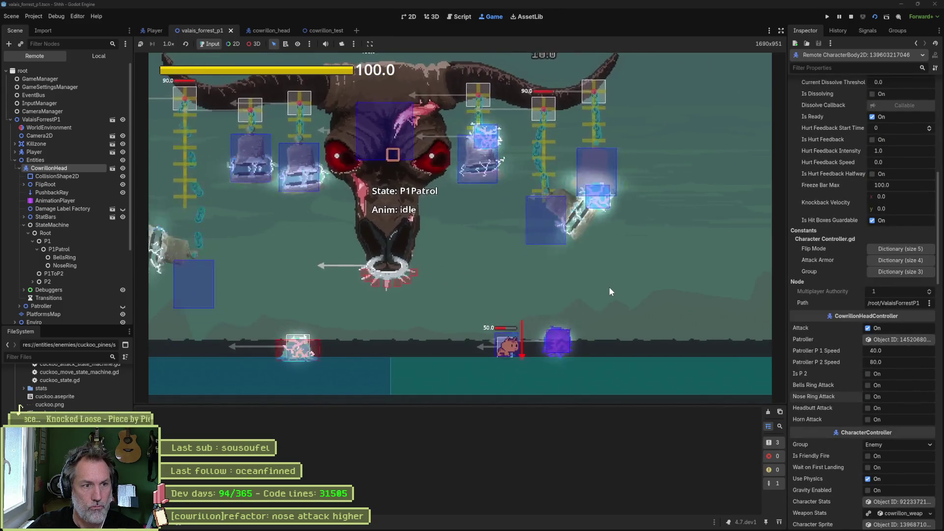
{"action": "key", "text": "F8"}
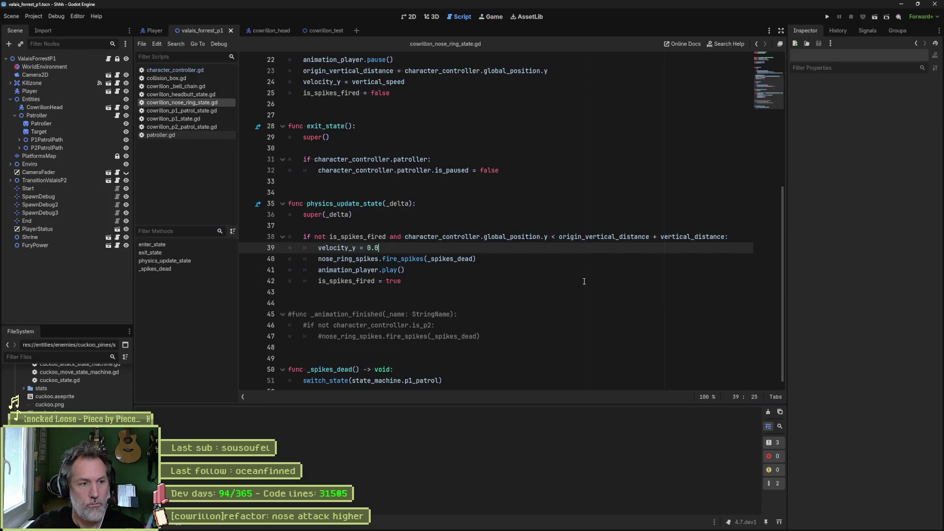
Inspect the velocity_y reset and the uses of _spikes_dead in the nose-ring state script.
{"action": "scroll", "coordinate": [511, 263], "scroll_direction": "down", "scroll_amount": 1}
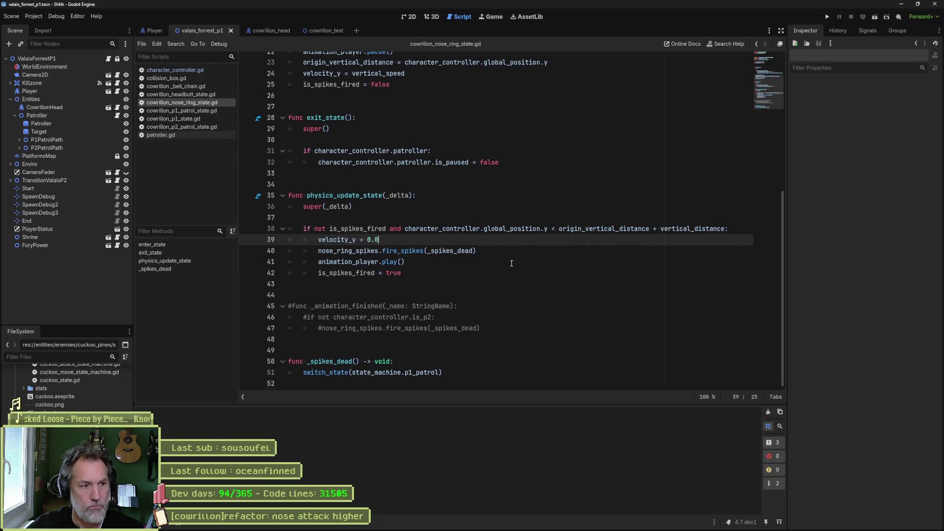
{"action": "left_click_drag", "start_coordinate": [383, 239], "coordinate": [316, 239]}
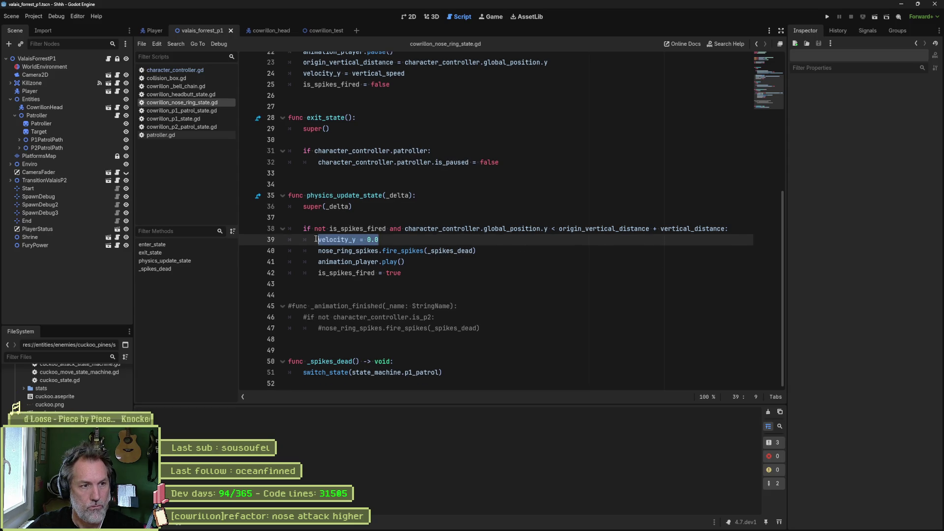
{"action": "left_click", "coordinate": [408, 262]}
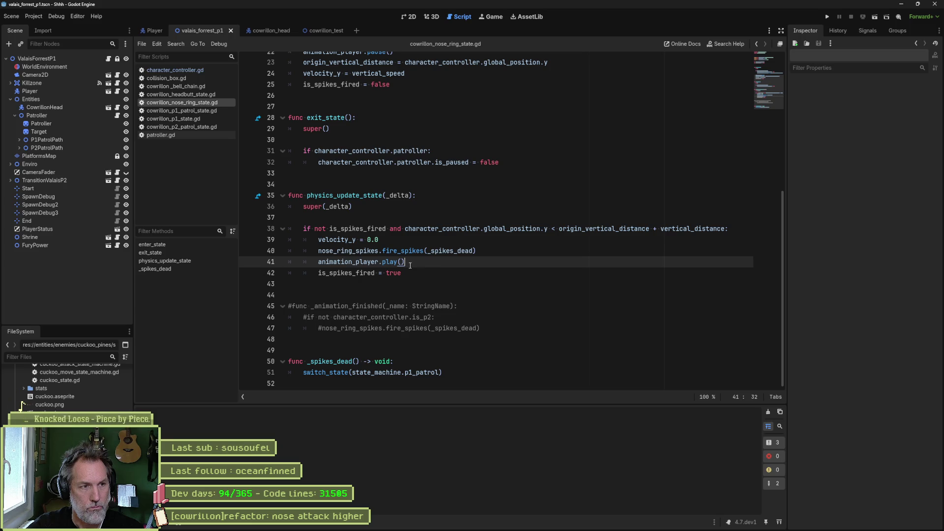
{"action": "double_click", "coordinate": [331, 363]}
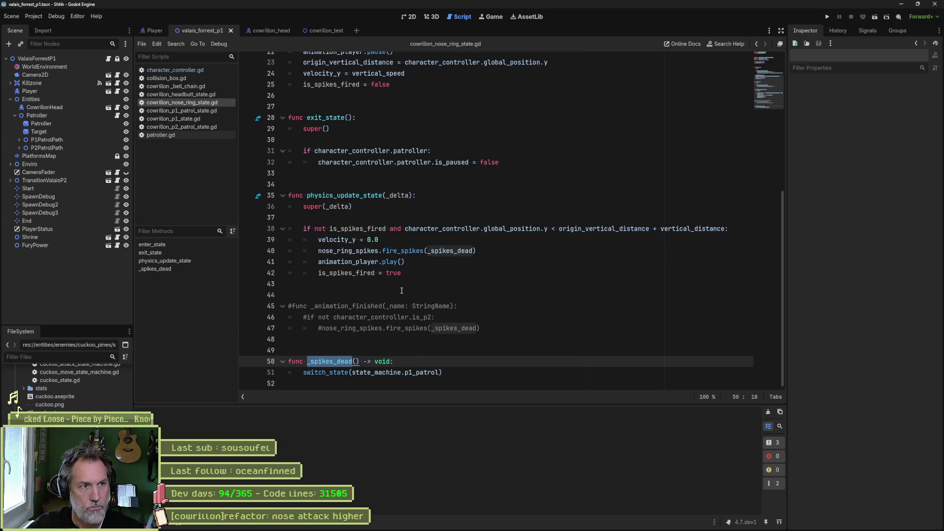
Put a breakpoint on line 51's switch back to patrol and launch the scene with F6.
{"action": "left_click", "coordinate": [505, 163]}
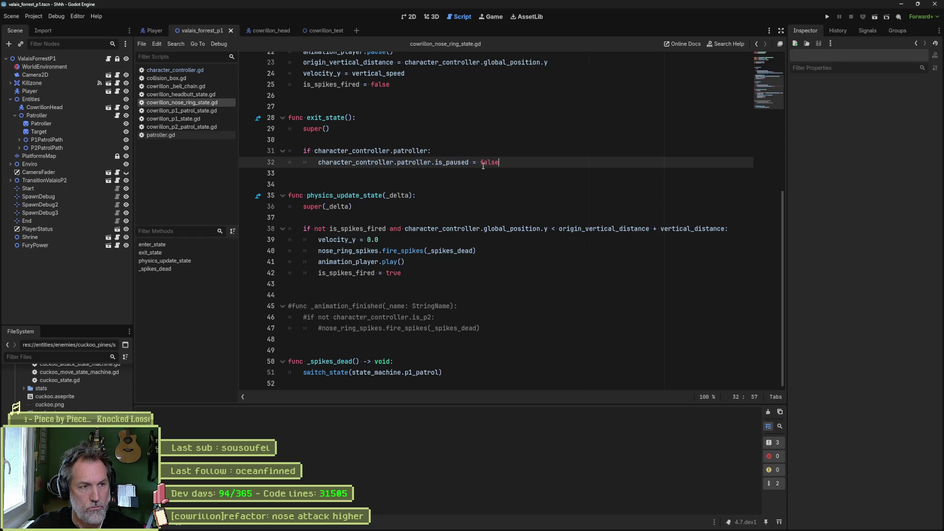
{"action": "left_click", "coordinate": [248, 372]}
{"action": "key", "text": "F6"}
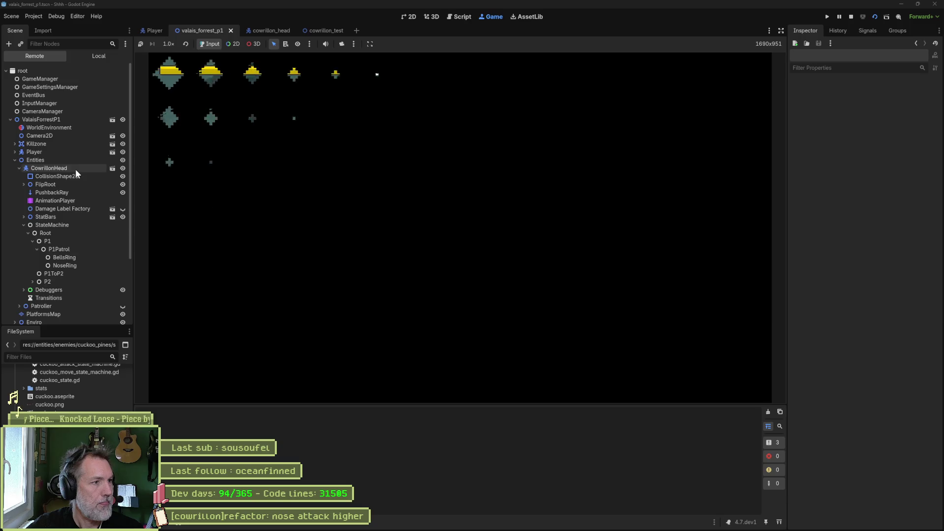
{"action": "scroll", "coordinate": [828, 391], "scroll_direction": "down", "scroll_amount": 10}
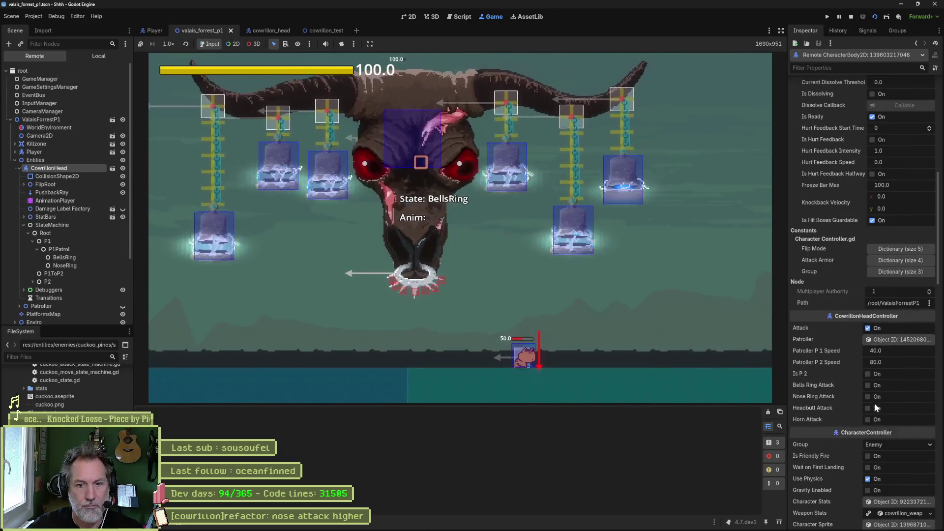
{"action": "left_click", "coordinate": [868, 396]}
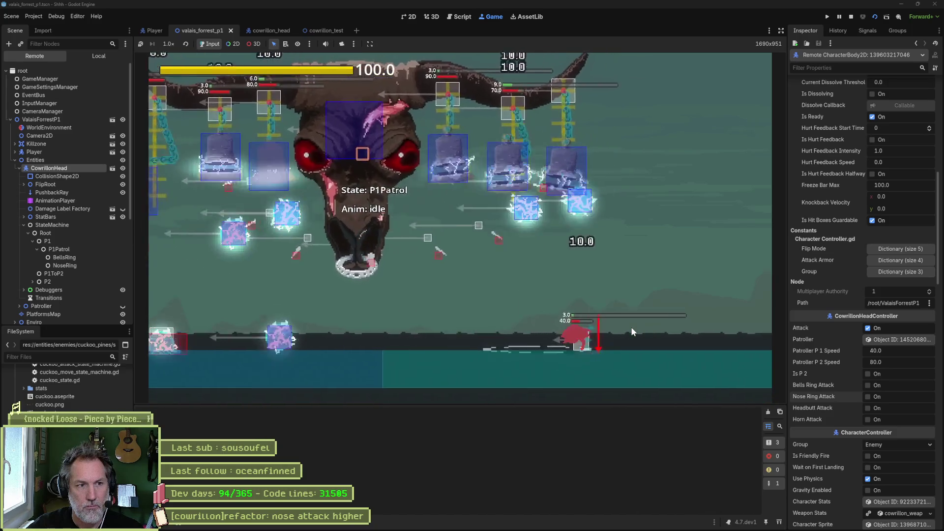
{"action": "key", "text": "F8"}
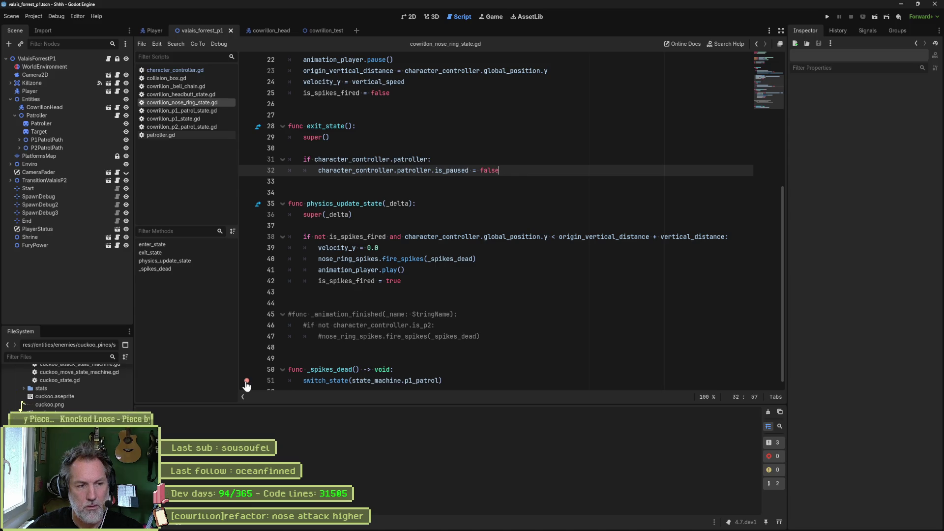
{"action": "double_click", "coordinate": [335, 369]}
{"action": "scroll", "coordinate": [483, 339], "scroll_direction": "up", "scroll_amount": 6}
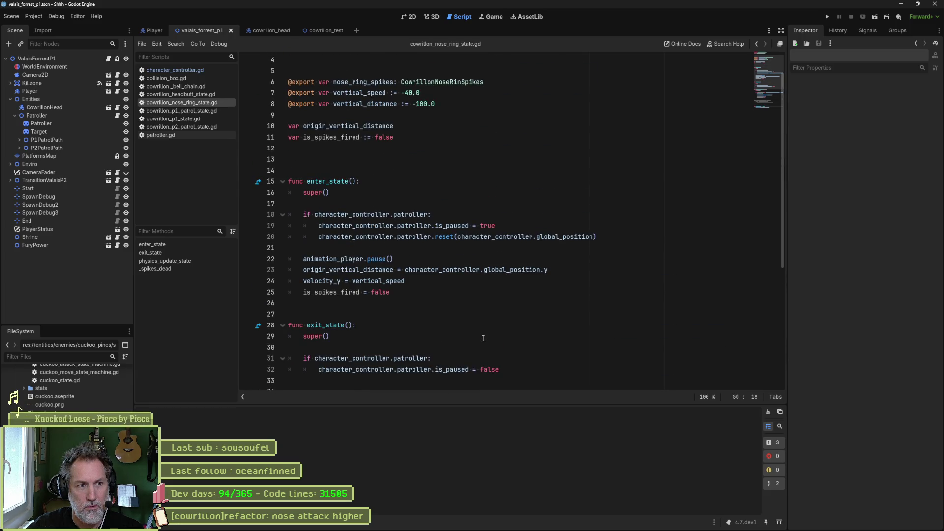
{"action": "scroll", "coordinate": [483, 338], "scroll_direction": "down", "scroll_amount": 6}
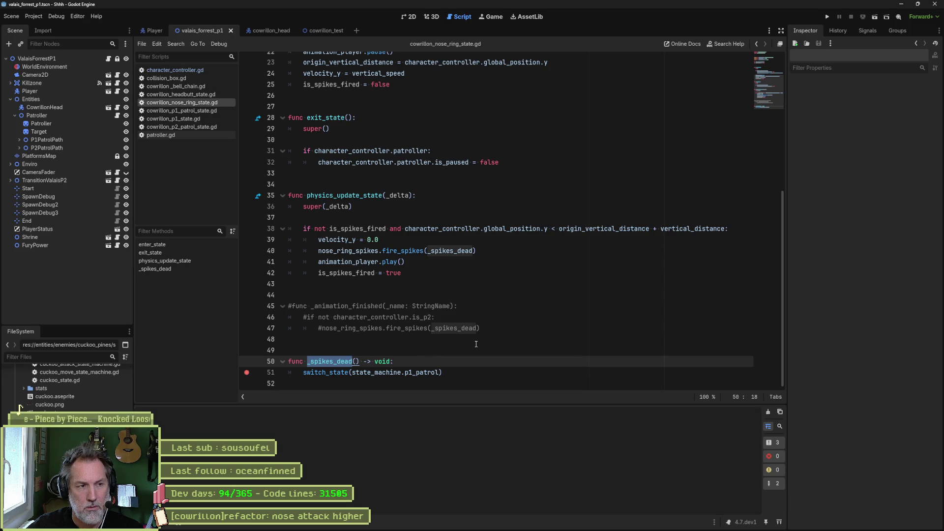
{"action": "scroll", "coordinate": [476, 344], "scroll_direction": "up", "scroll_amount": 7}
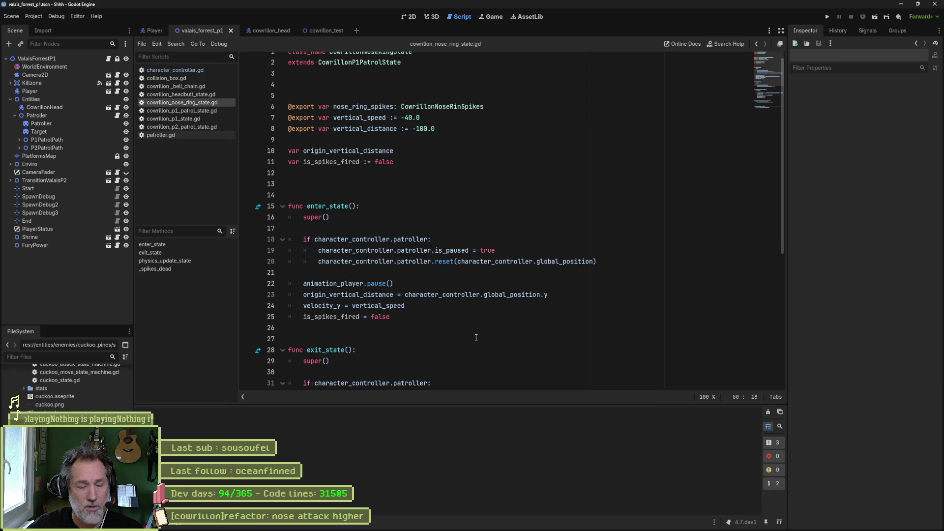
{"action": "left_click", "coordinate": [360, 71]}
Look over enter_state in the CowrillonP1PatrolState script.
{"action": "left_click", "coordinate": [365, 72], "text": "ctrl"}
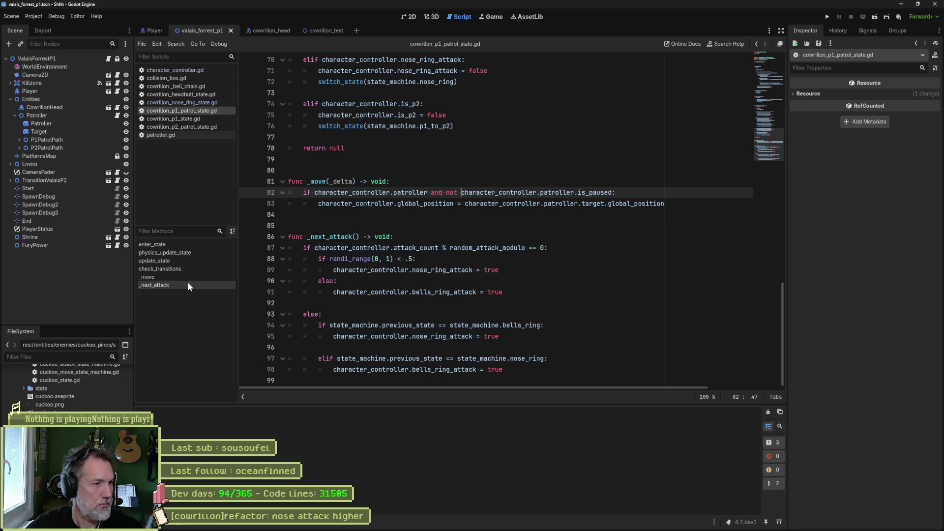
{"action": "left_click", "coordinate": [190, 244]}
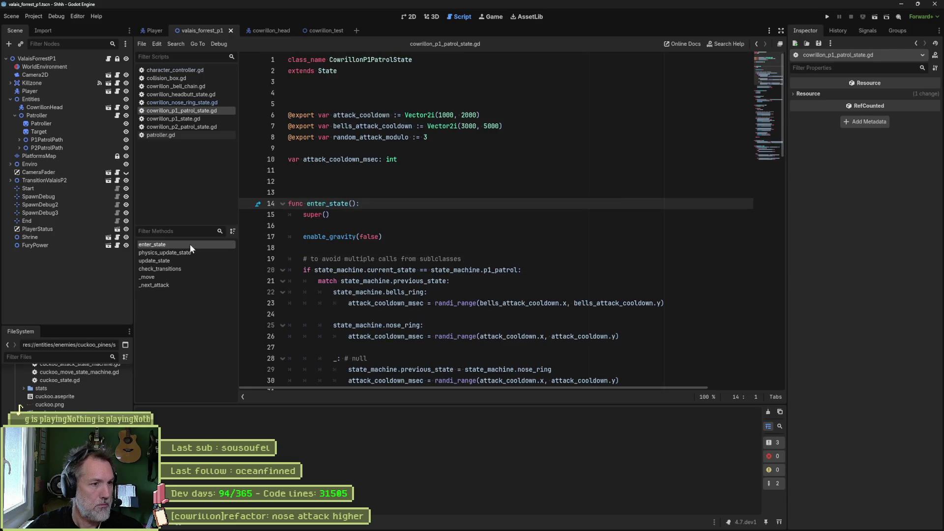
{"action": "scroll", "coordinate": [401, 266], "scroll_direction": "down", "scroll_amount": 3}
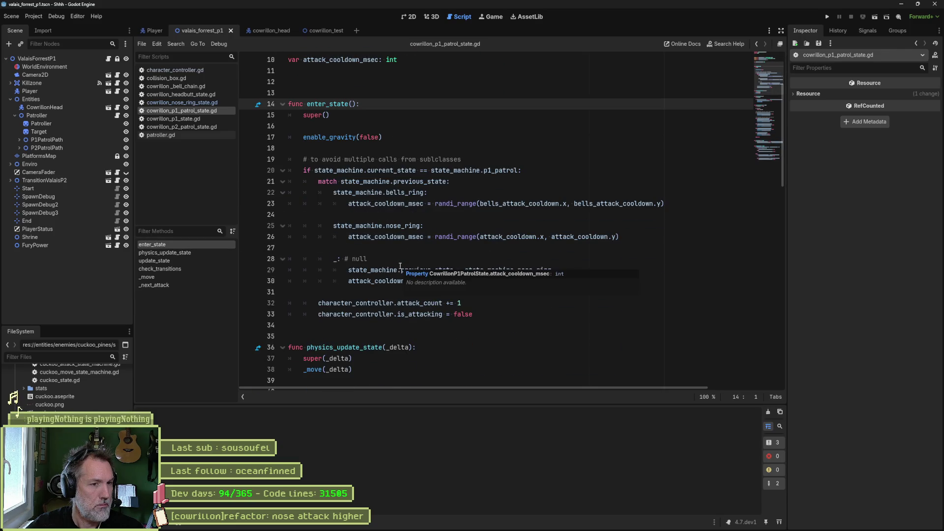
{"action": "scroll", "coordinate": [511, 296], "scroll_direction": "down", "scroll_amount": 5}
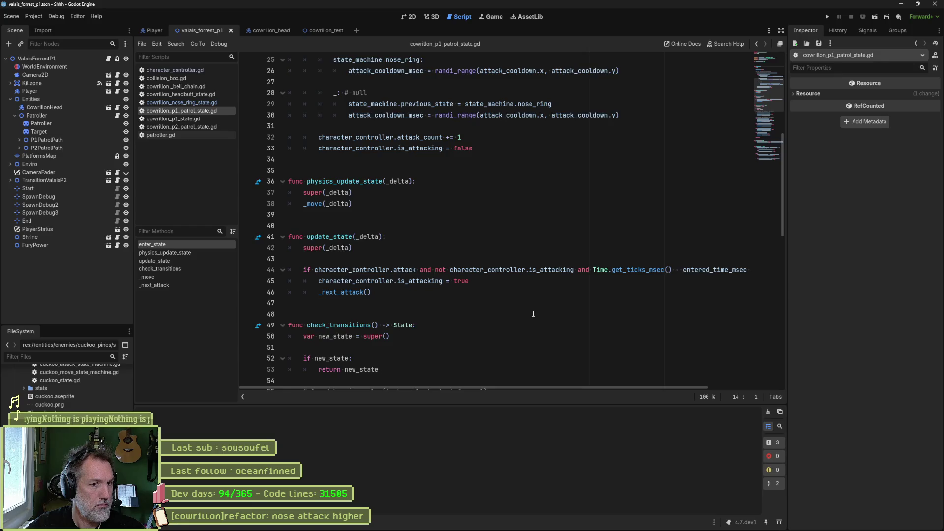
{"action": "scroll", "coordinate": [533, 314], "scroll_direction": "down", "scroll_amount": 12}
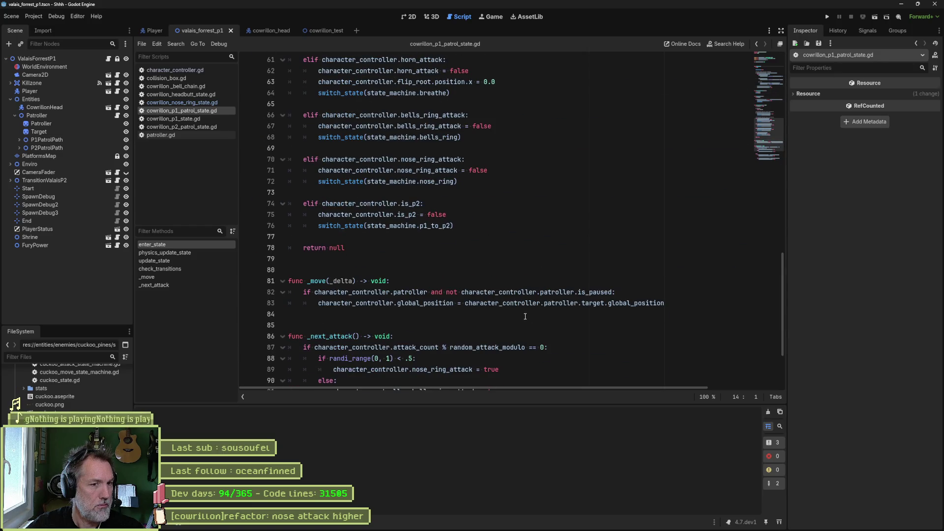
{"action": "scroll", "coordinate": [525, 317], "scroll_direction": "down", "scroll_amount": 3}
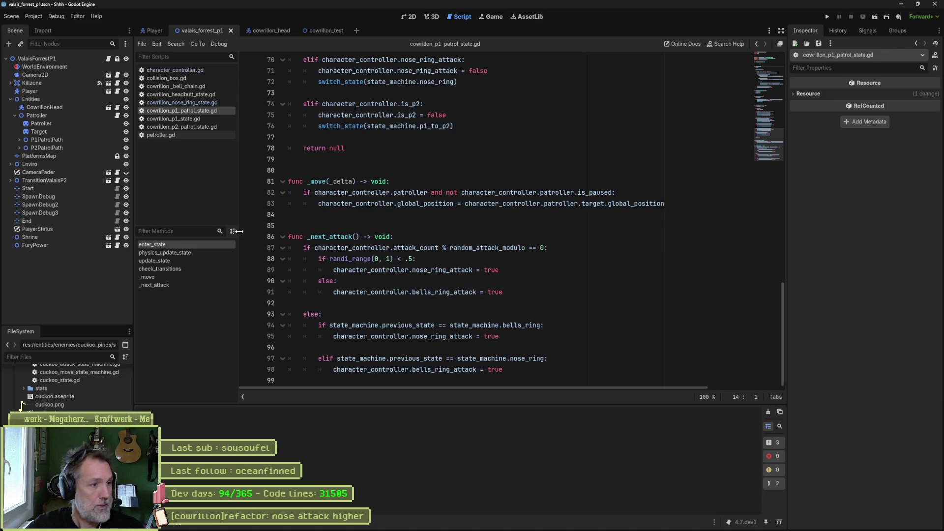
Switch to cowrillon_nose_ring_state.gd and scroll down to its _spikes_dead handler.
{"action": "left_click", "coordinate": [205, 103]}
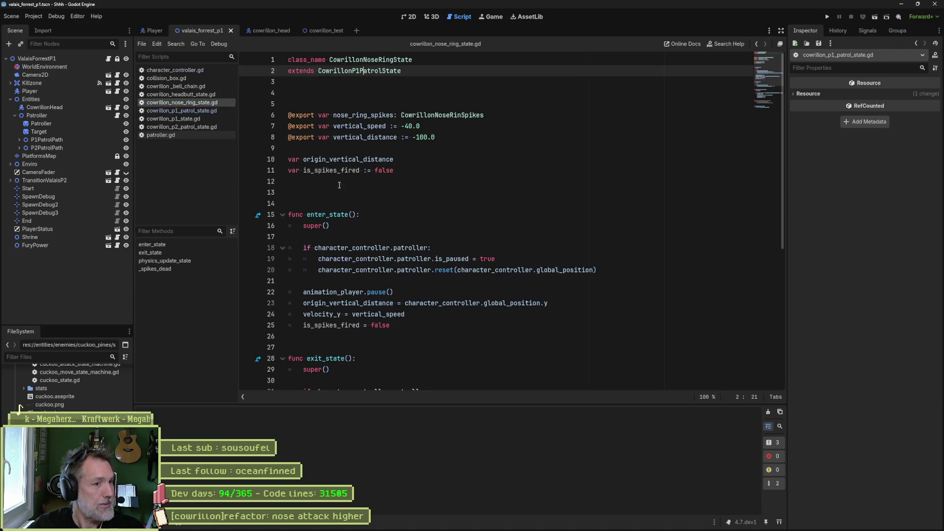
{"action": "scroll", "coordinate": [426, 320], "scroll_direction": "down", "scroll_amount": 6}
{"action": "scroll", "coordinate": [386, 328], "scroll_direction": "down", "scroll_amount": 1}
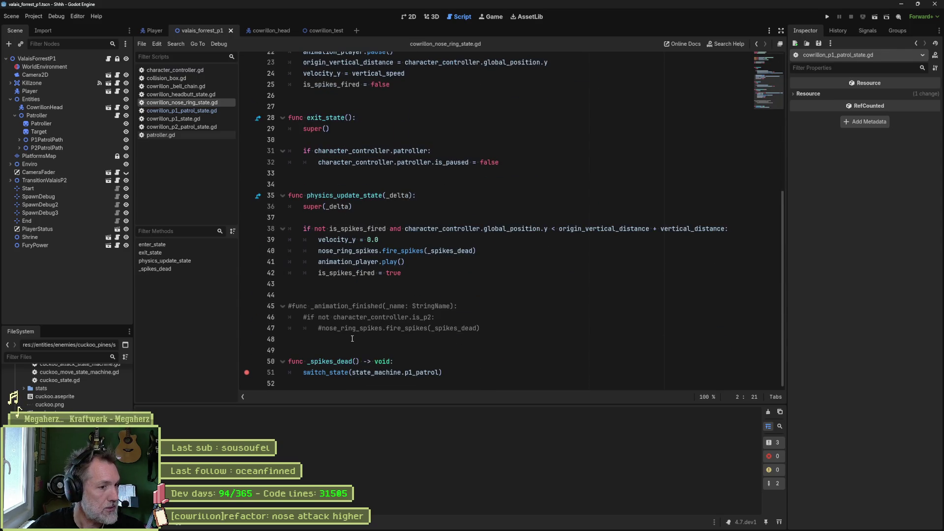
Search all project files for _spikes_dead and jump to its use in the spikes script.
{"action": "double_click", "coordinate": [334, 362]}
{"action": "key", "text": "ctrl+shift+f"}
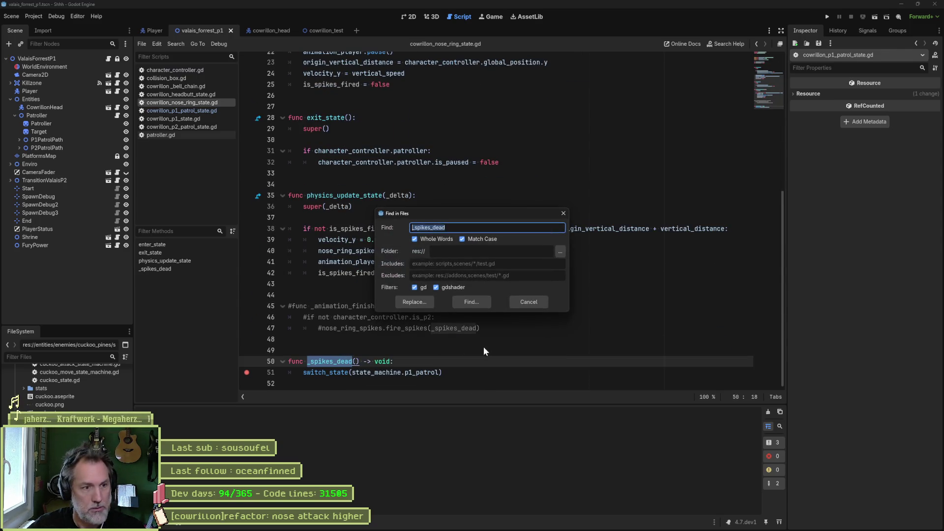
{"action": "left_click", "coordinate": [477, 308]}
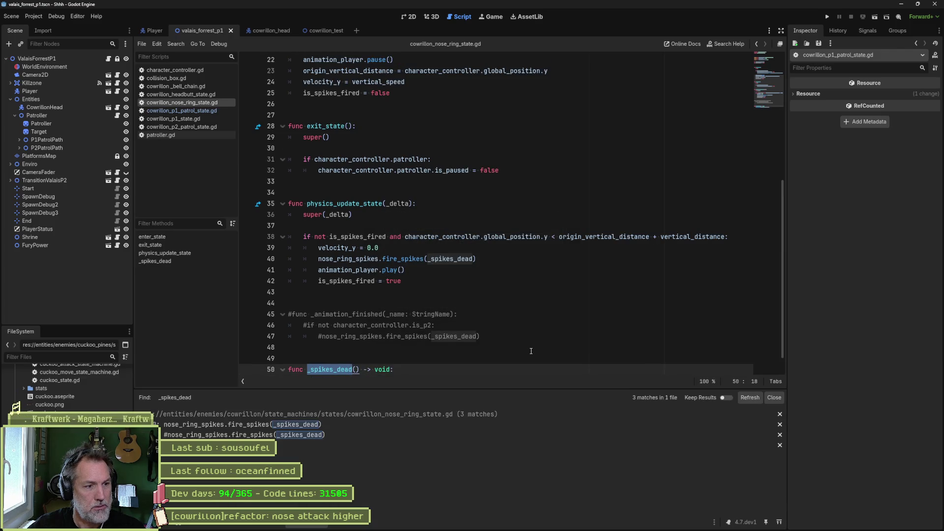
{"action": "left_click", "coordinate": [294, 426]}
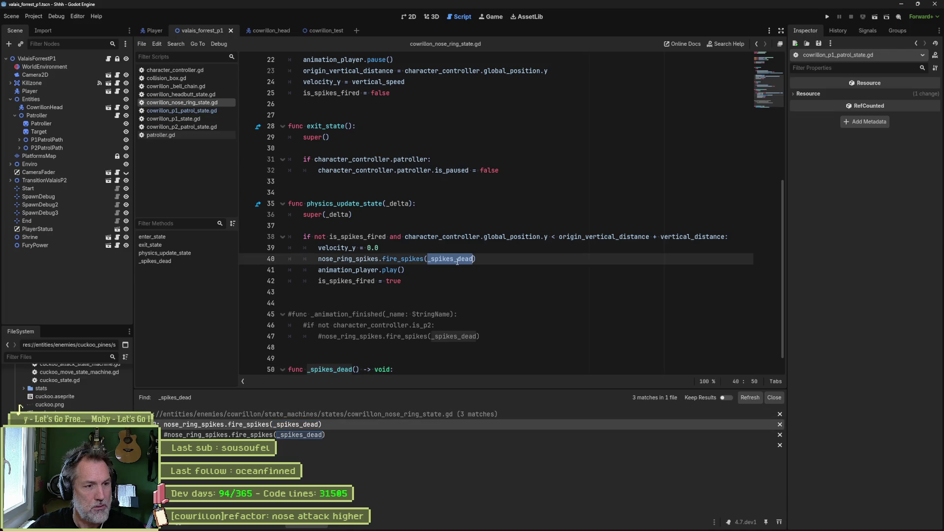
{"action": "scroll", "coordinate": [458, 295], "scroll_direction": "down", "scroll_amount": 1}
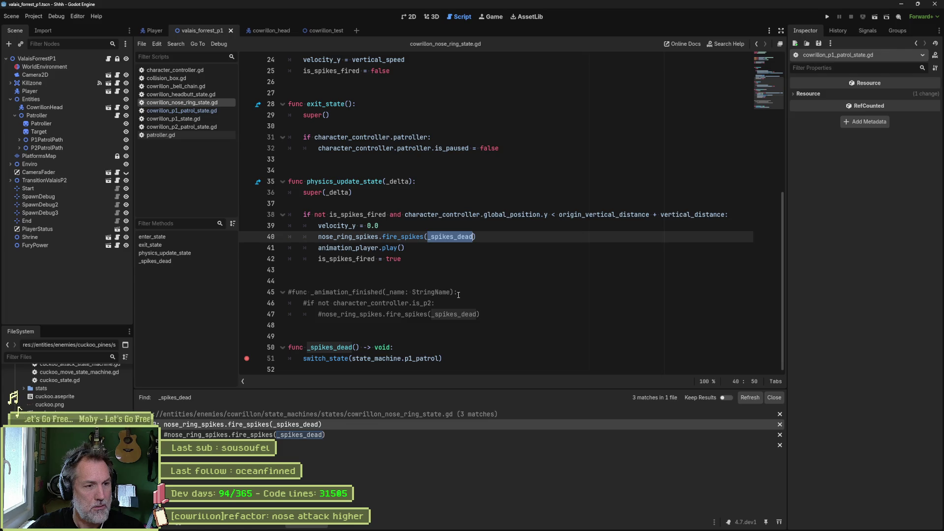
Follow fire_spikes, breakpoint the callback.call() on line 65, and run the scene.
{"action": "left_click", "coordinate": [405, 237], "text": "ctrl"}
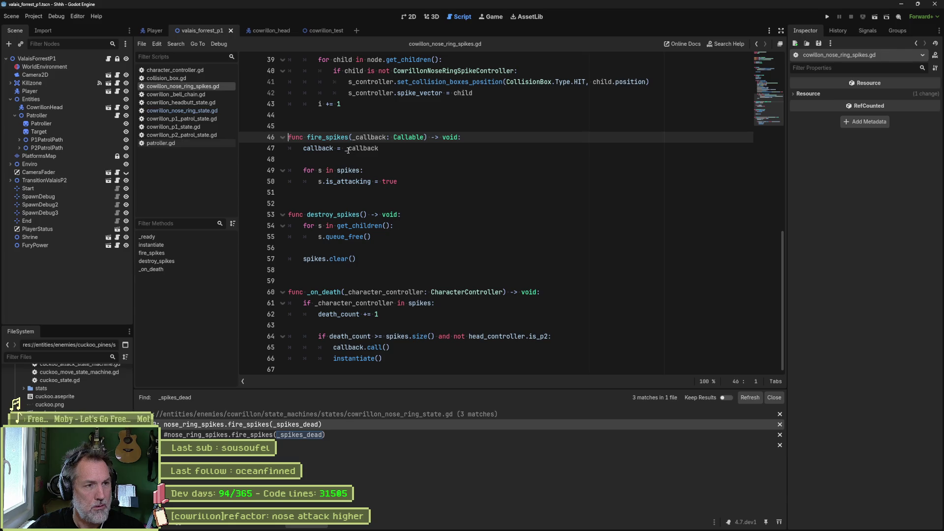
{"action": "double_click", "coordinate": [318, 148]}
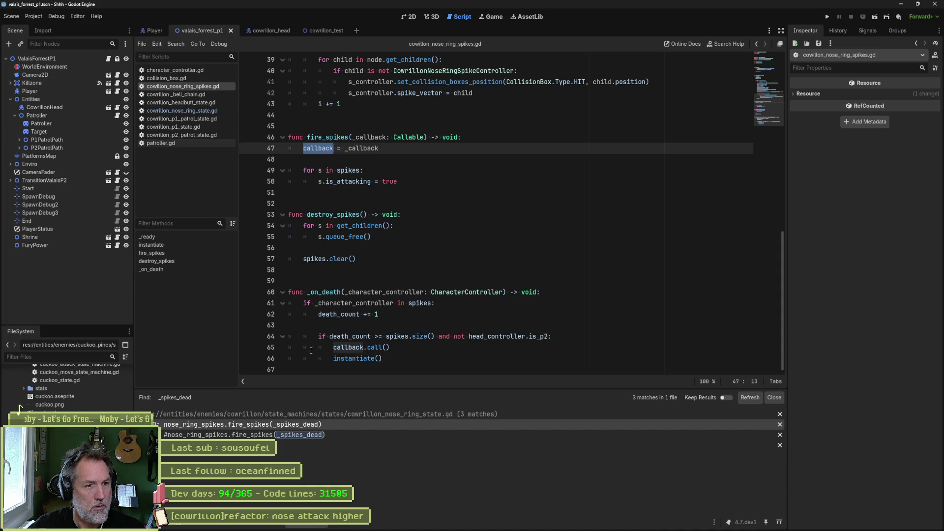
{"action": "mouse_move", "coordinate": [532, 339]}
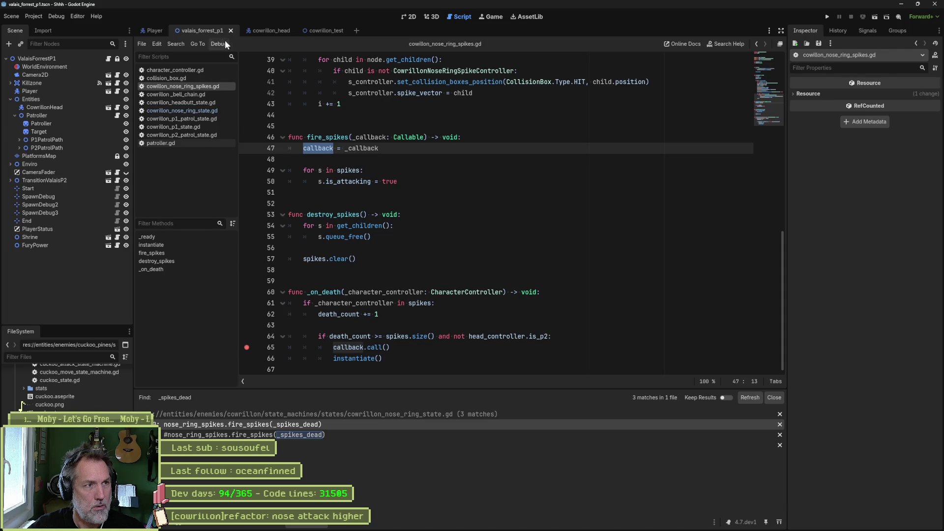
{"action": "key", "text": "F6"}
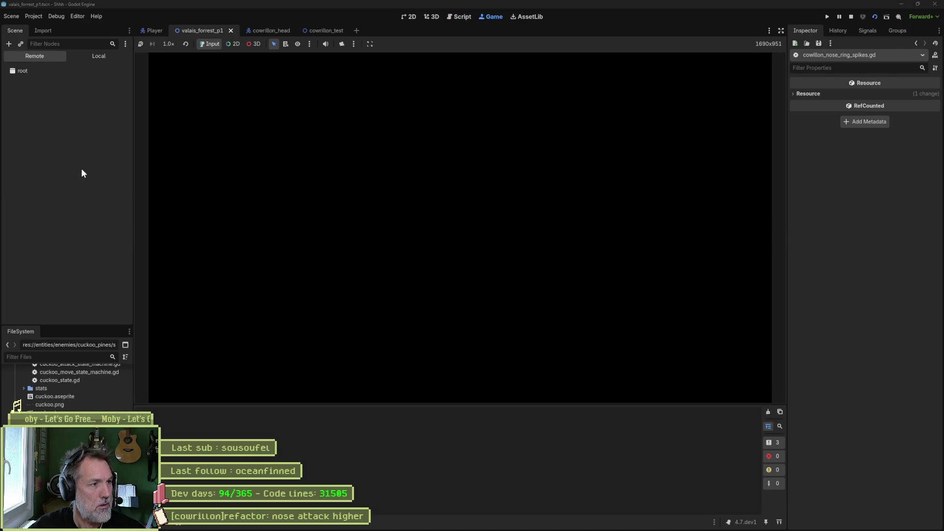
Inspect the live CowrillonHead node's properties at the line 65 break, then stop the game.
{"action": "left_click", "coordinate": [83, 169]}
{"action": "scroll", "coordinate": [846, 406], "scroll_direction": "down", "scroll_amount": 2}
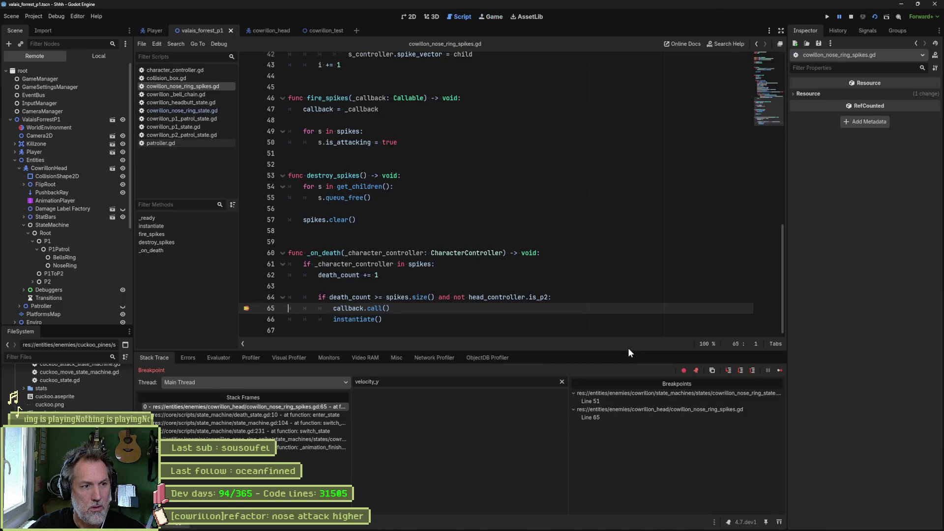
{"action": "key", "text": "F8"}
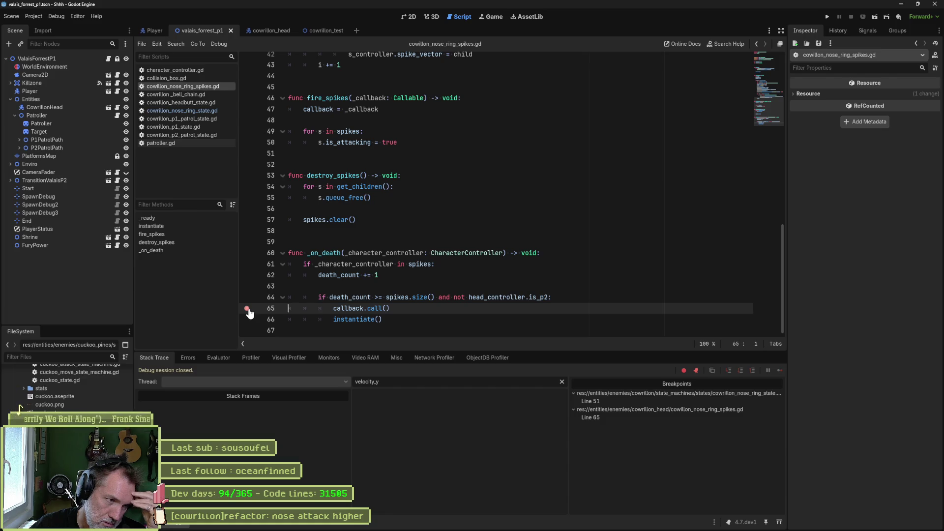
Clear the line 65 and line 51 breakpoints, rerun until _spikes_dead halts, then stop.
{"action": "left_click", "coordinate": [491, 288]}
{"action": "key", "text": "F5"}
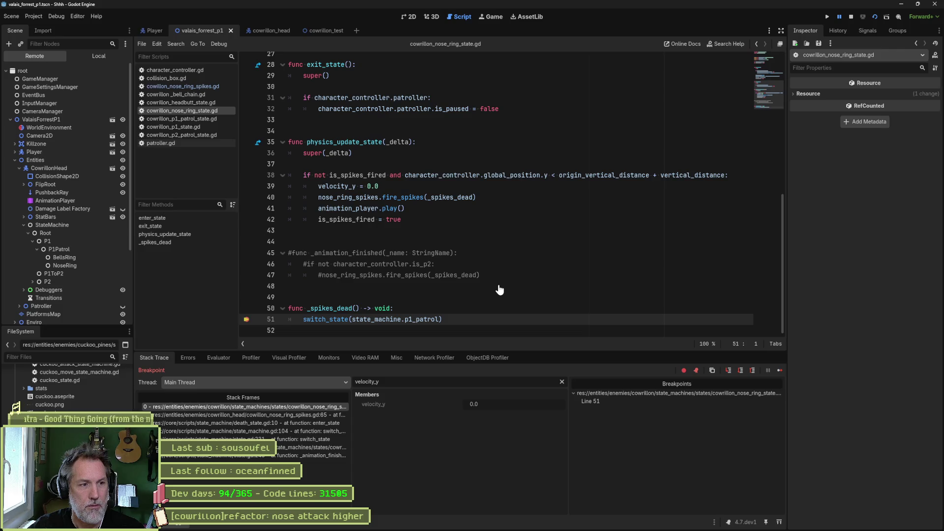
{"action": "left_click", "coordinate": [246, 320]}
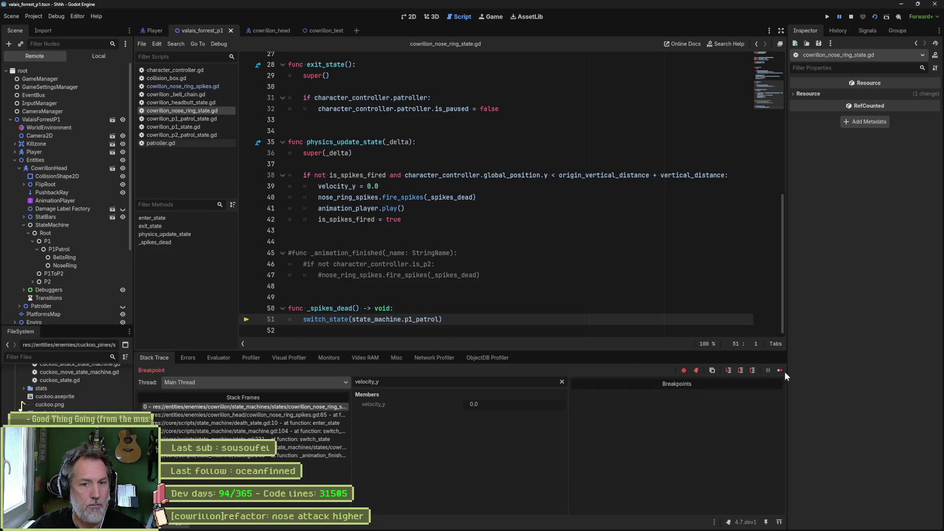
{"action": "left_click", "coordinate": [784, 372]}
{"action": "key", "text": "F8"}
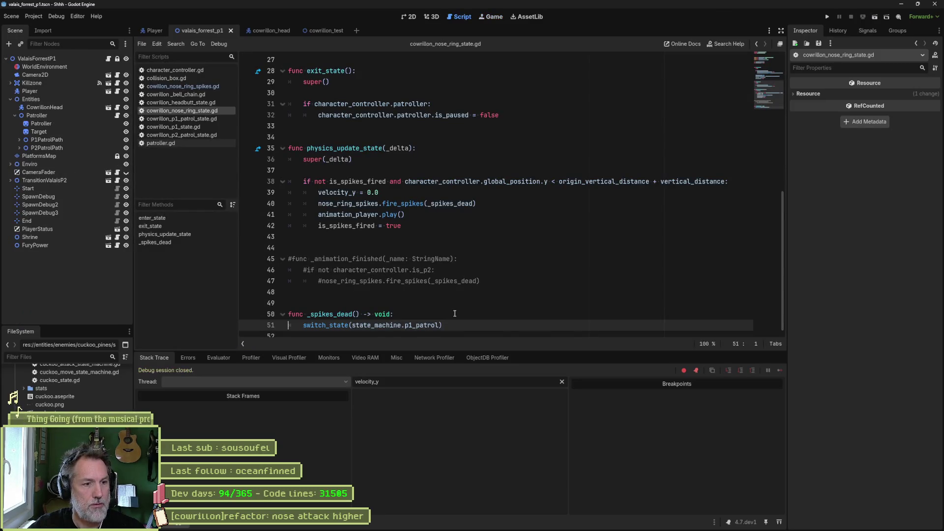
Copy the patroller.reset line from enter_state into exit_state's patroller block and run the scene.
{"action": "double_click", "coordinate": [431, 326]}
{"action": "scroll", "coordinate": [447, 272], "scroll_direction": "up", "scroll_amount": 6}
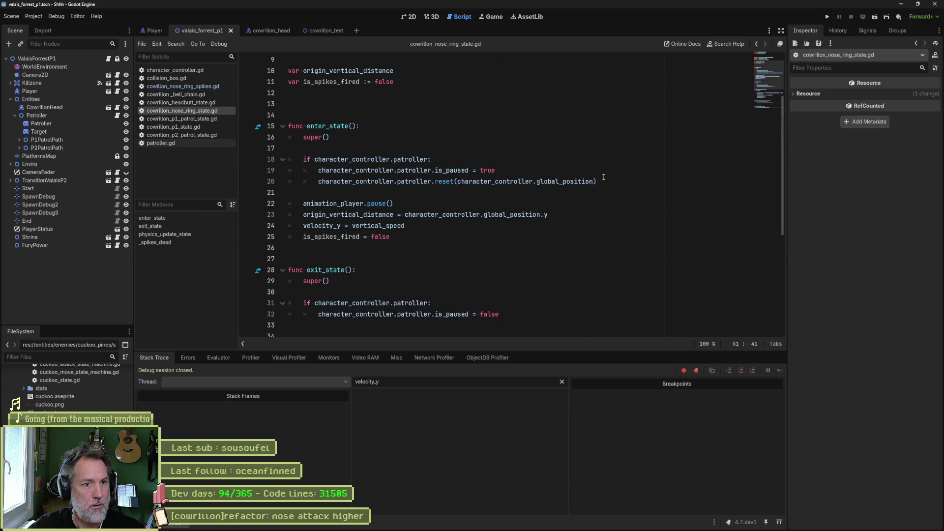
{"action": "left_click_drag", "start_coordinate": [604, 178], "coordinate": [608, 172]}
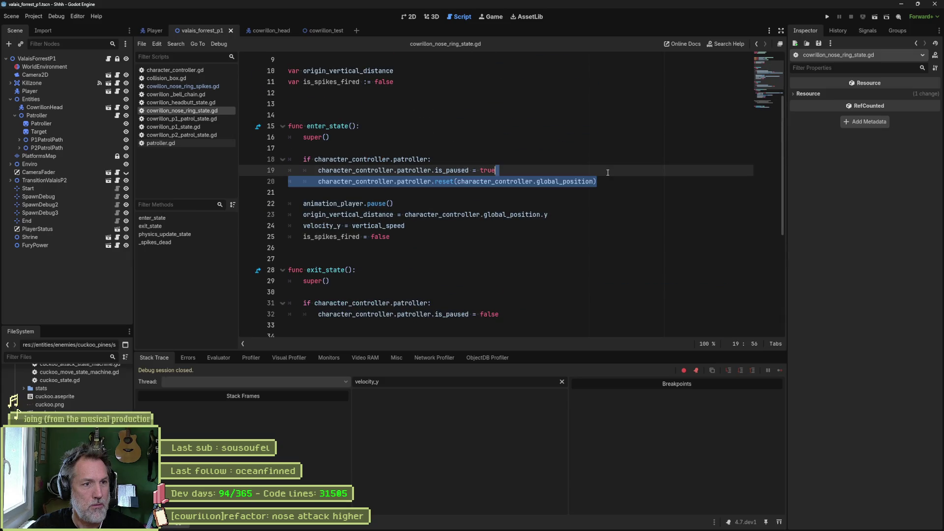
{"action": "key", "text": "ctrl+c"}
{"action": "left_click", "coordinate": [513, 305]}
{"action": "key", "text": "ctrl+v"}
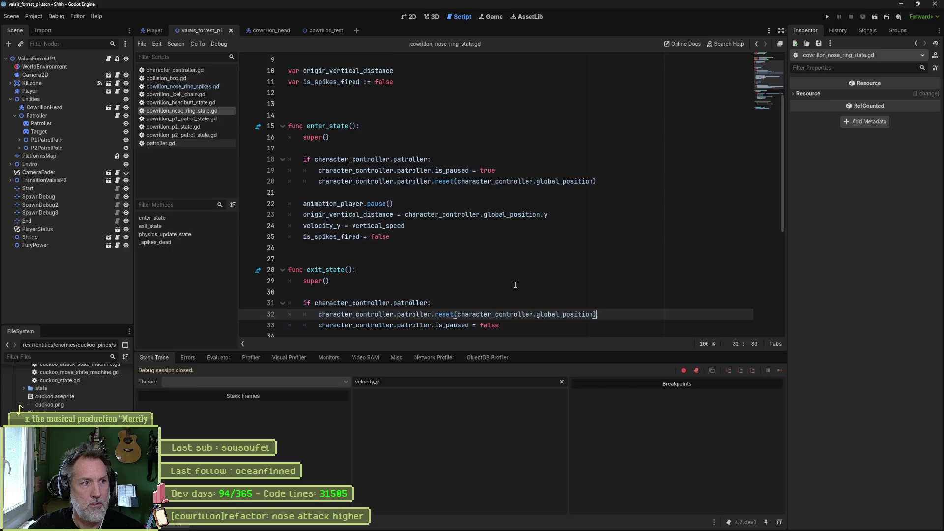
{"action": "key", "text": "F6"}
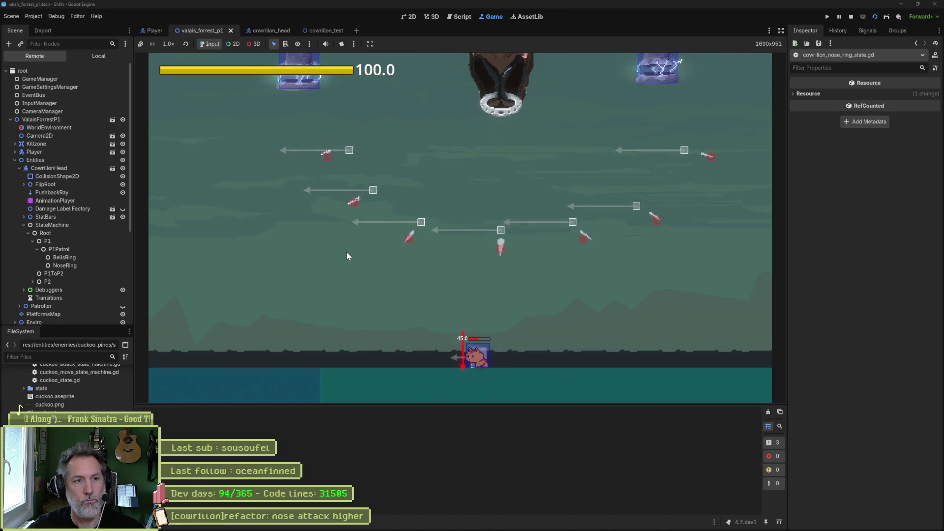
Stop the game, return to the nose ring state script at line 24, and bring up Quick Open.
{"action": "key", "text": "F8"}
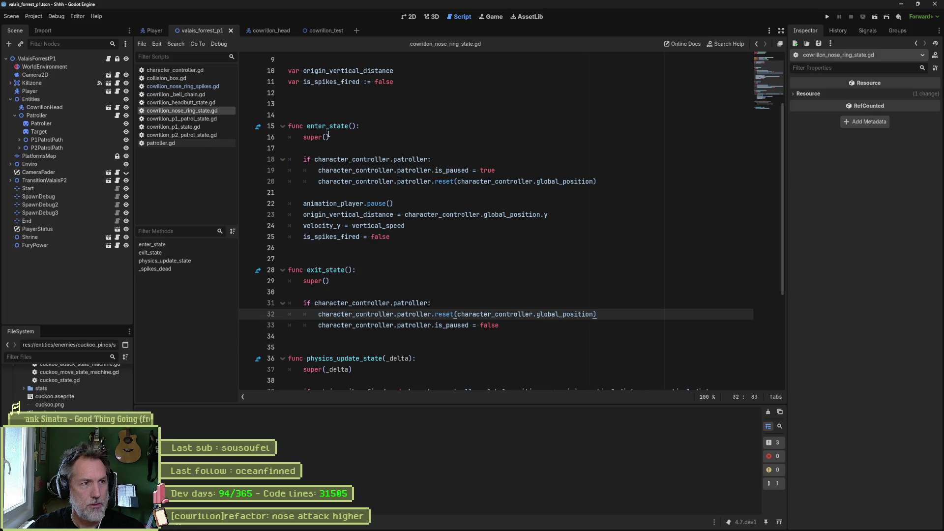
{"action": "left_click", "coordinate": [537, 227]}
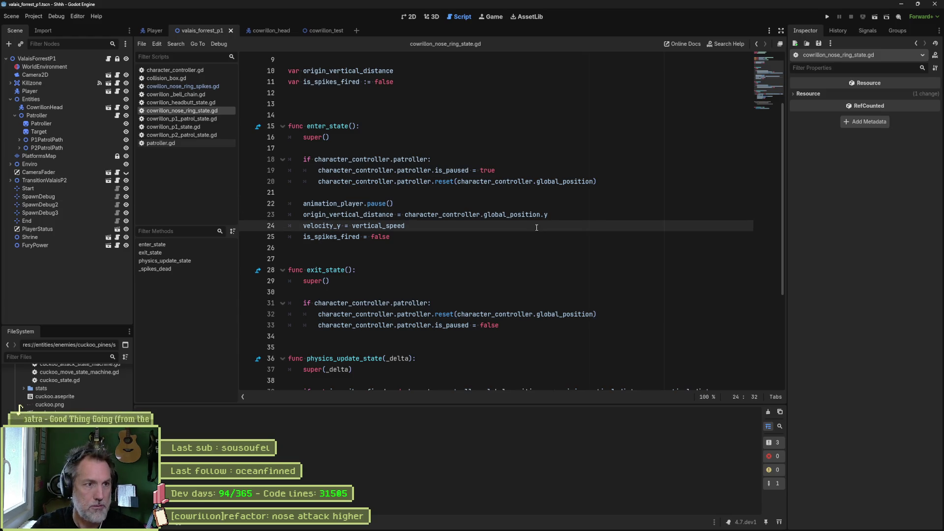
{"action": "key", "text": "shift+alt+o"}
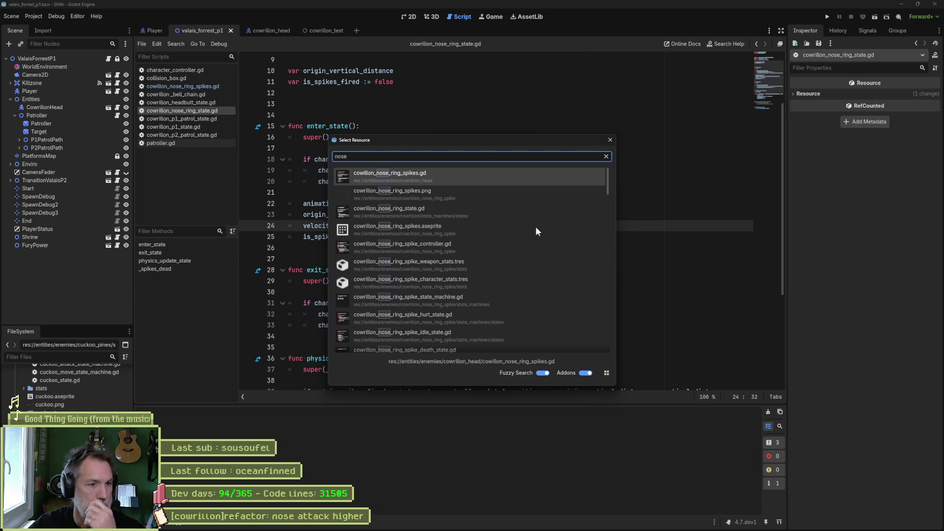
Open CowrillonNoseRingSpike.tscn and select its Attack node, showing State Max Speed 600.0.
{"action": "type", "text": "_spike"}
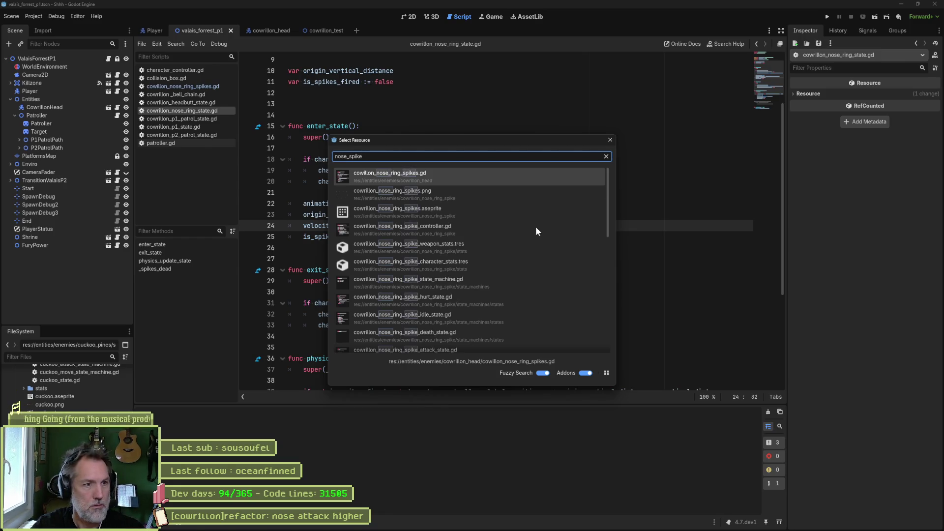
{"action": "type", "text": ".ts"}
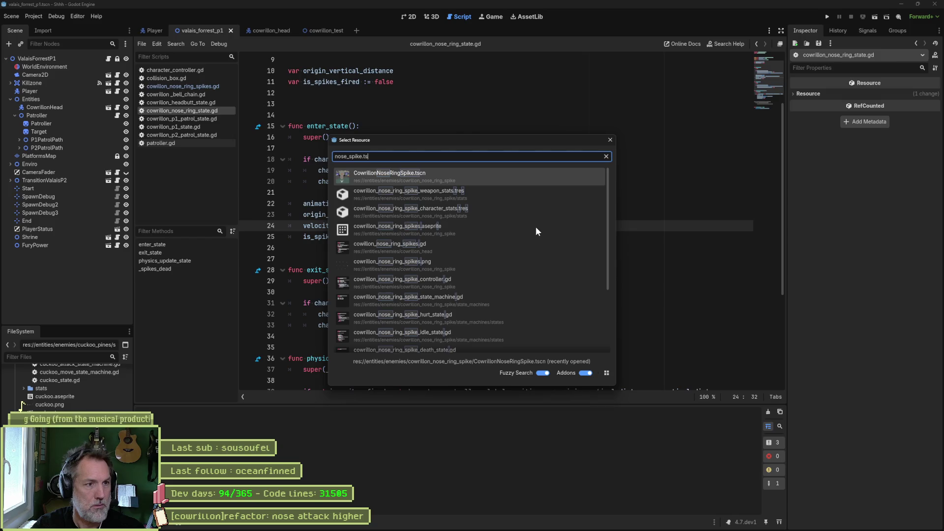
{"action": "key", "text": "Return"}
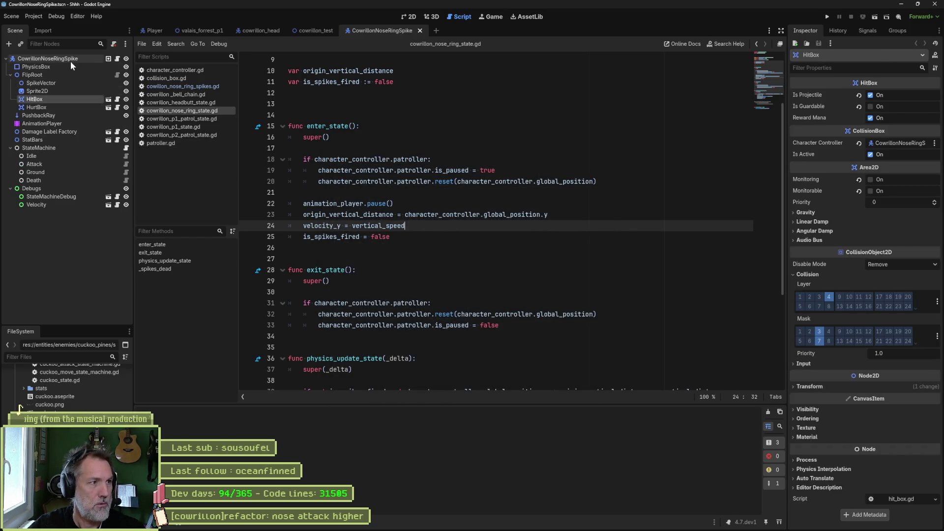
{"action": "left_click", "coordinate": [74, 167]}
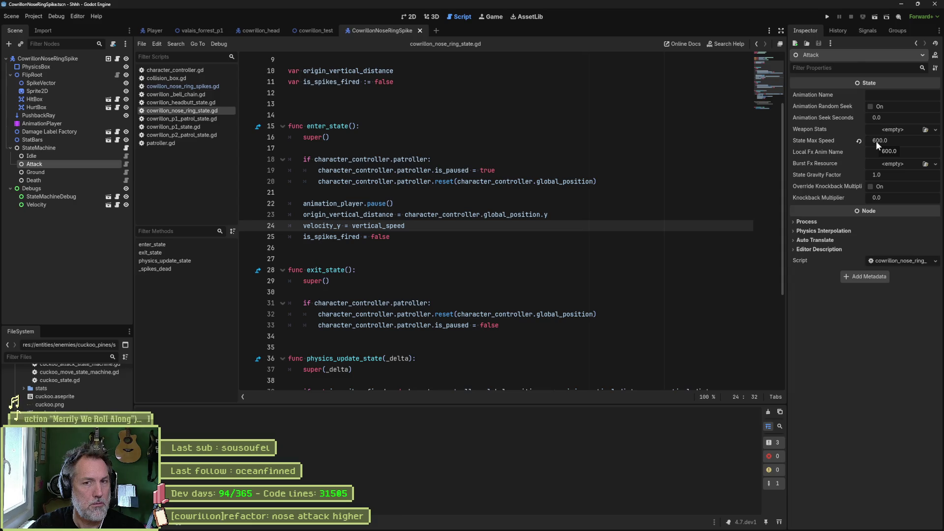
Open cowrillon_nose_ring_spike_attack_state.gd from the Attack node's script in the Inspector.
{"action": "left_click", "coordinate": [125, 164]}
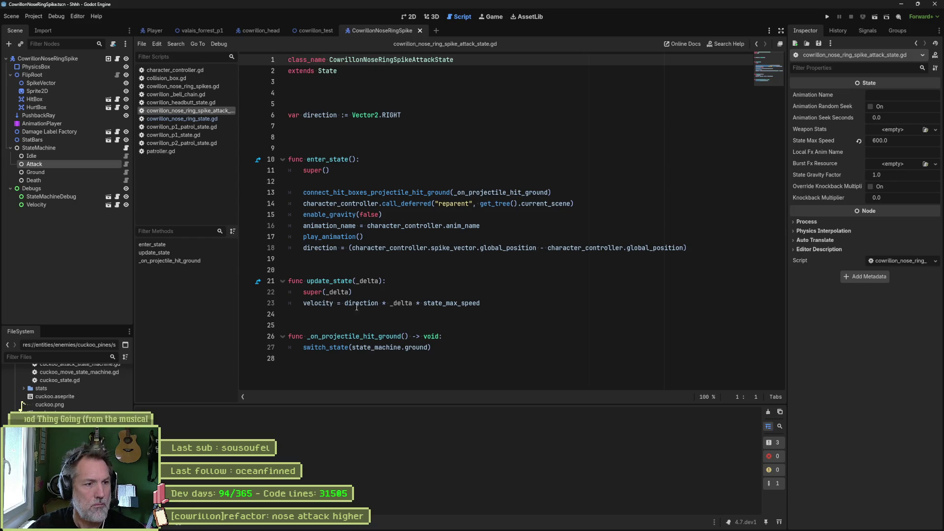
Trace state_max_speed and velocity to state.gd, unfolding the velocity_x property.
{"action": "double_click", "coordinate": [432, 304]}
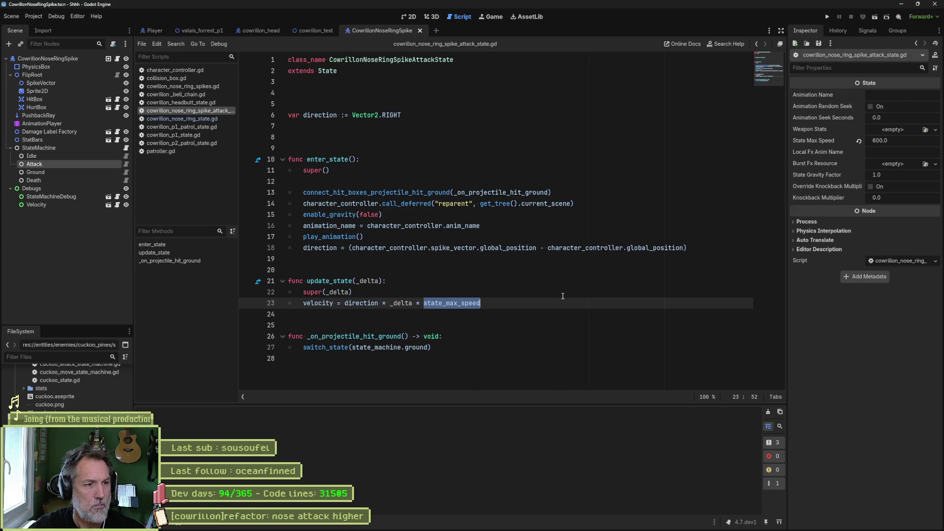
{"action": "left_click", "coordinate": [328, 303], "text": "ctrl"}
{"action": "scroll", "coordinate": [427, 205], "scroll_direction": "up", "scroll_amount": 3}
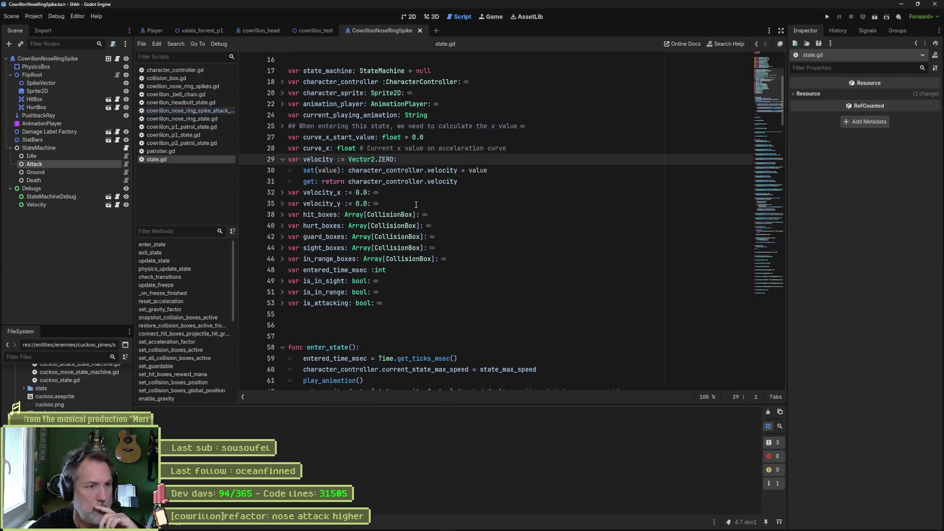
{"action": "left_click", "coordinate": [282, 192]}
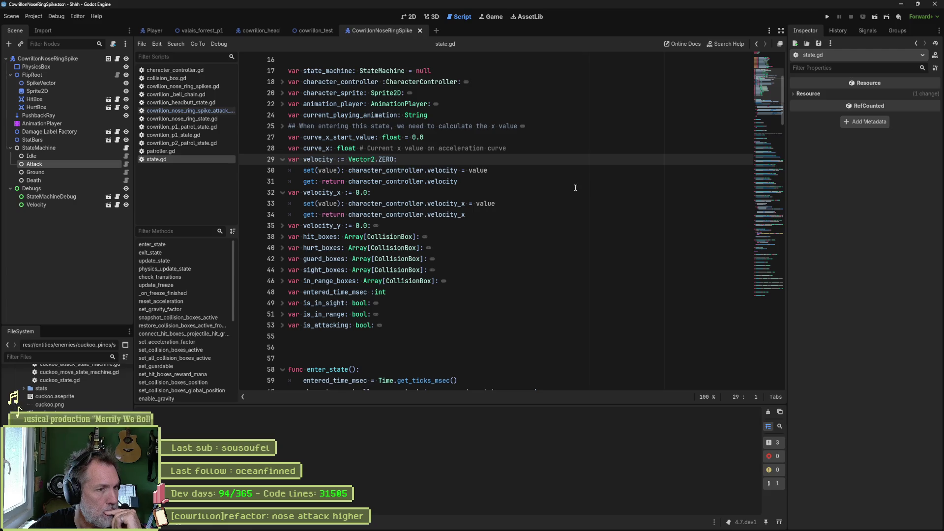
Check the CharacterBody2D velocity docs, then view character_controller.gd from the top.
{"action": "left_click", "coordinate": [428, 181], "text": "ctrl"}
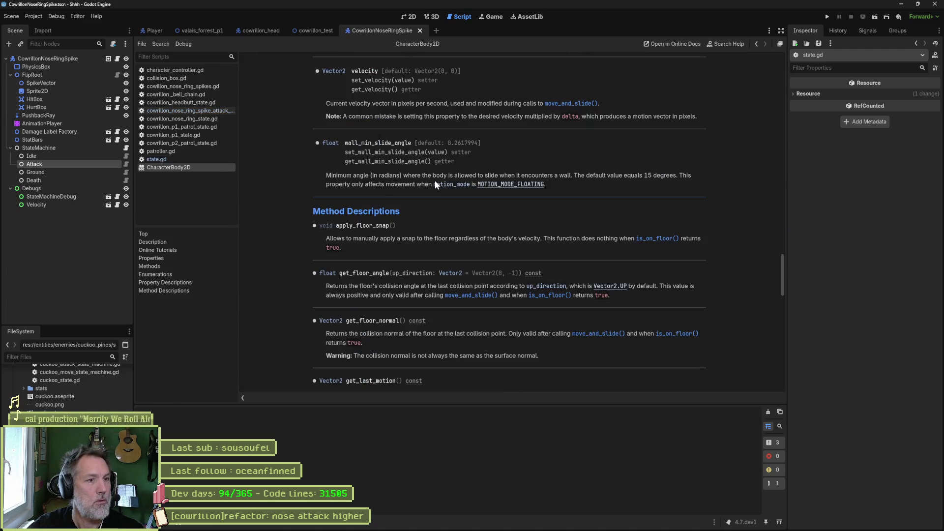
{"action": "key", "text": "ctrl+w"}
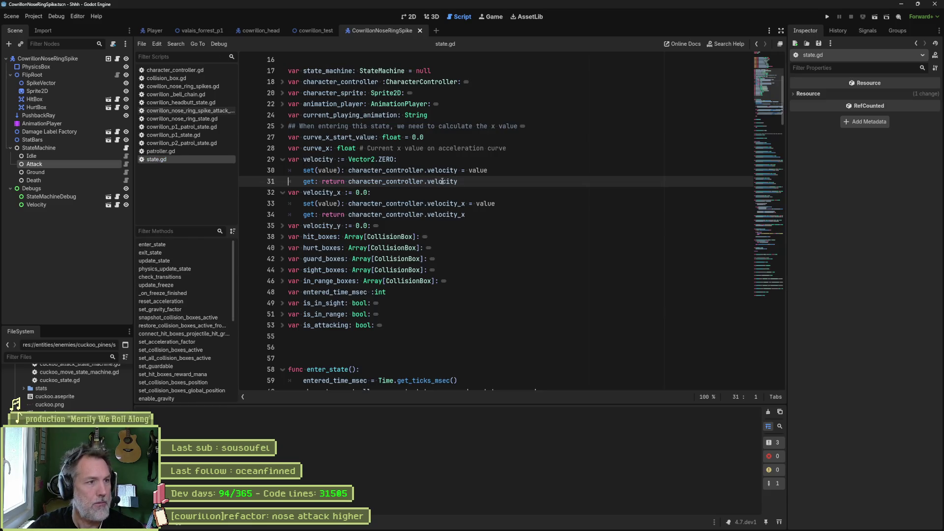
{"action": "left_click", "coordinate": [197, 71]}
{"action": "left_click_drag", "start_coordinate": [770, 108], "coordinate": [767, 63]}
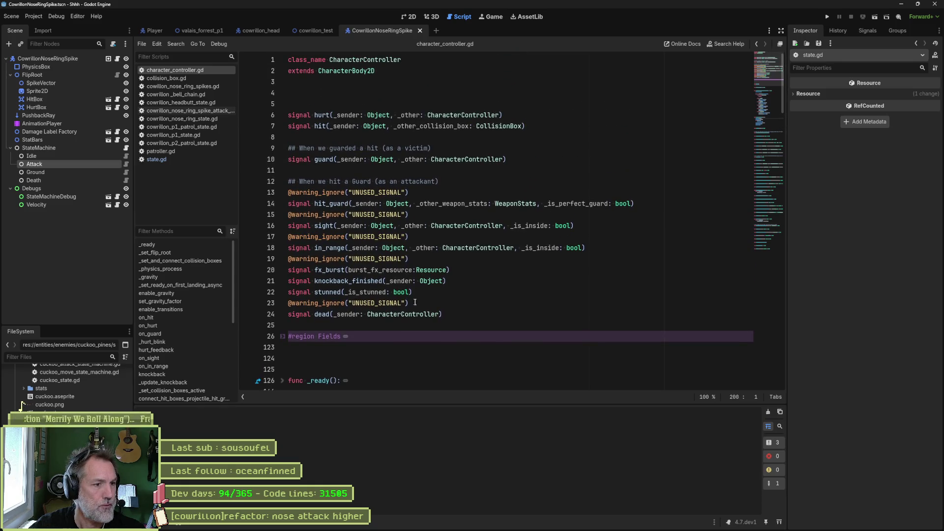
Unfold the Fields region and read through character_controller.gd's velocity and state declarations.
{"action": "left_click", "coordinate": [282, 336]}
{"action": "scroll", "coordinate": [423, 346], "scroll_direction": "down", "scroll_amount": 9}
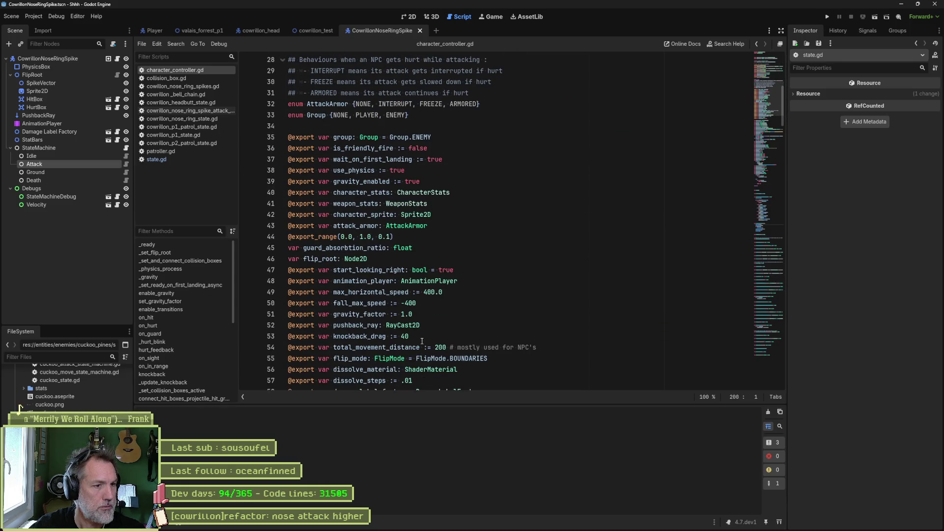
{"action": "scroll", "coordinate": [422, 341], "scroll_direction": "down", "scroll_amount": 2}
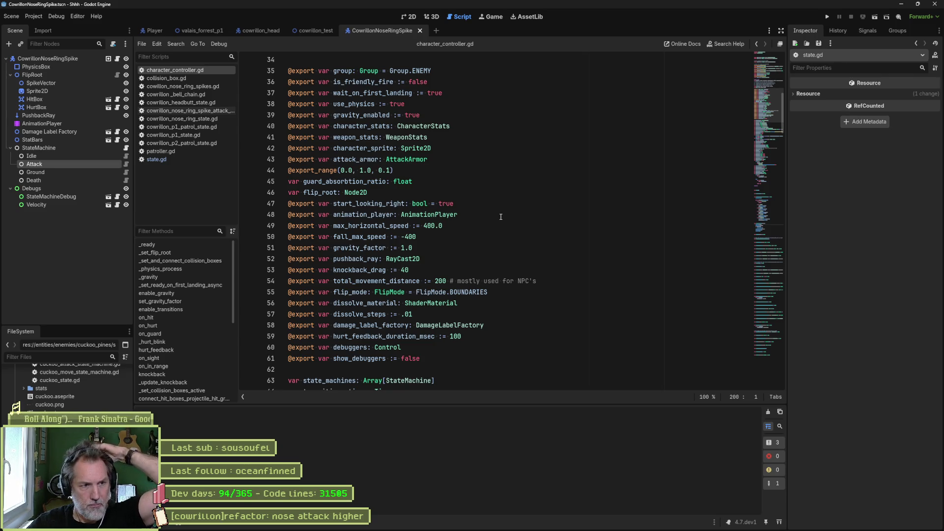
{"action": "scroll", "coordinate": [500, 217], "scroll_direction": "down", "scroll_amount": 7}
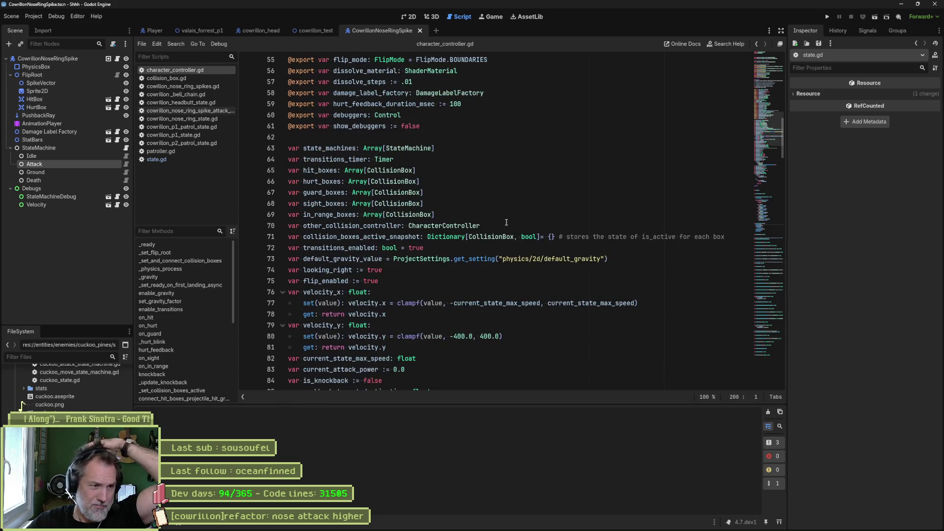
{"action": "scroll", "coordinate": [506, 223], "scroll_direction": "down", "scroll_amount": 1}
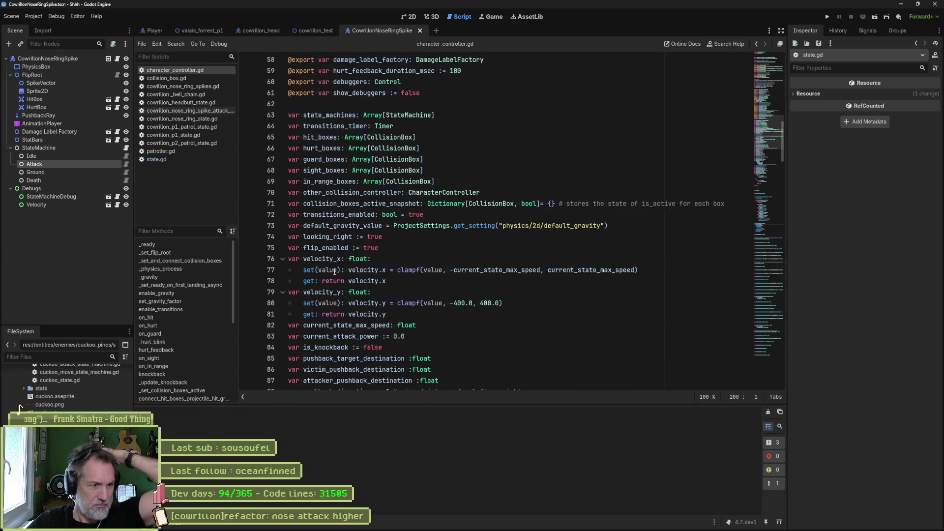
{"action": "scroll", "coordinate": [340, 295], "scroll_direction": "down", "scroll_amount": 6}
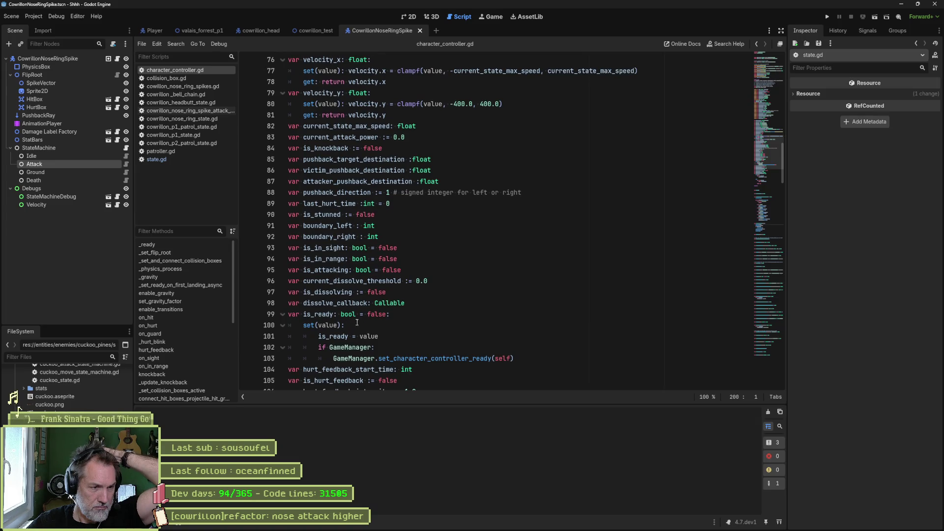
{"action": "scroll", "coordinate": [356, 322], "scroll_direction": "down", "scroll_amount": 6}
{"action": "scroll", "coordinate": [362, 320], "scroll_direction": "up", "scroll_amount": 3}
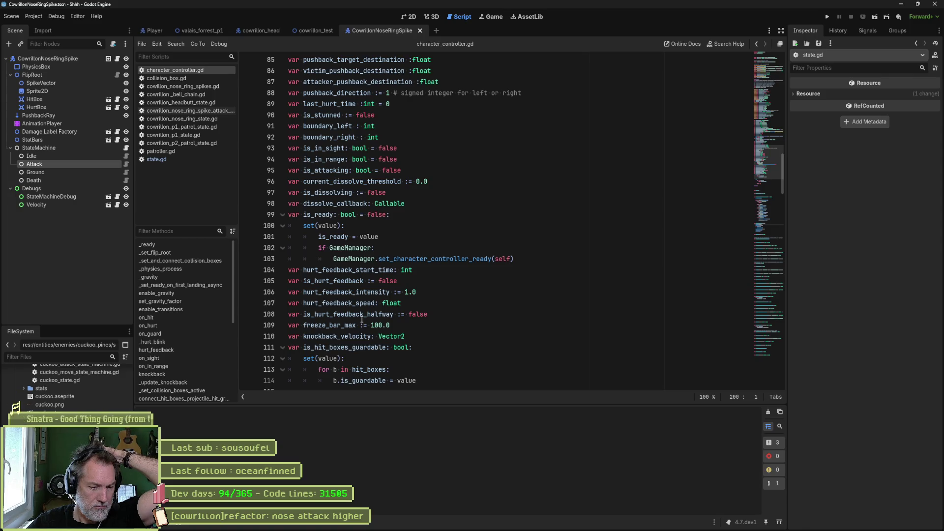
{"action": "scroll", "coordinate": [384, 310], "scroll_direction": "up", "scroll_amount": 5}
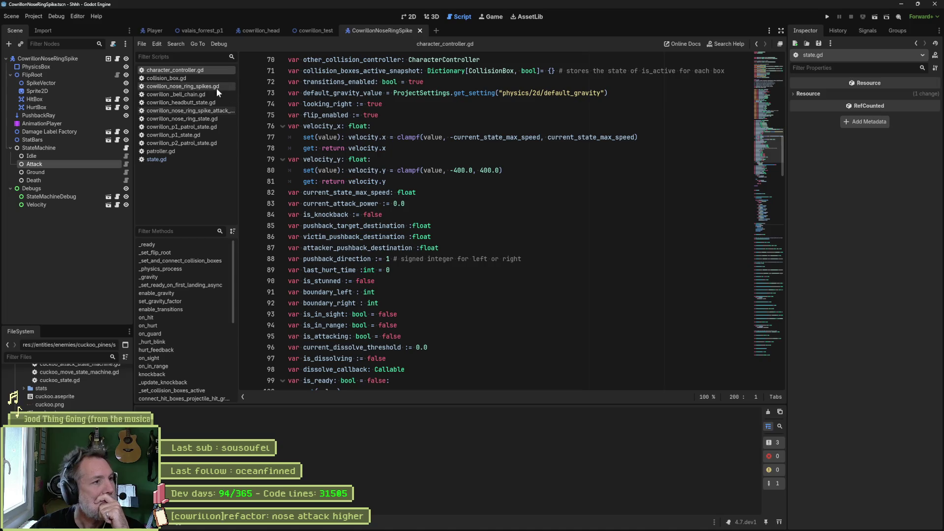
{"action": "left_click", "coordinate": [186, 79]}
Close collision_box.gd and the spikes, bell chain and headbutt scripts, then jump to velocity's definition in state.gd.
{"action": "middle_click", "coordinate": [184, 78]}
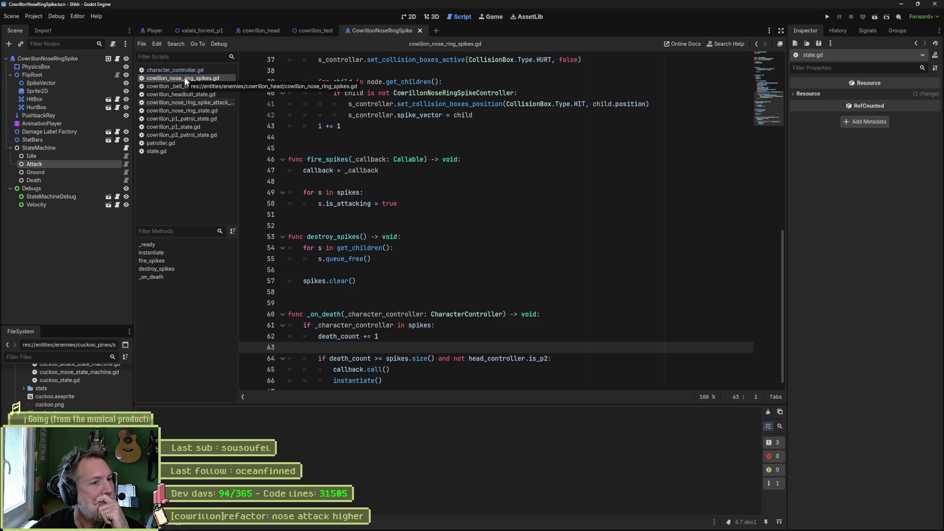
{"action": "scroll", "coordinate": [521, 219], "scroll_direction": "up", "scroll_amount": 5}
{"action": "scroll", "coordinate": [487, 205], "scroll_direction": "up", "scroll_amount": 1}
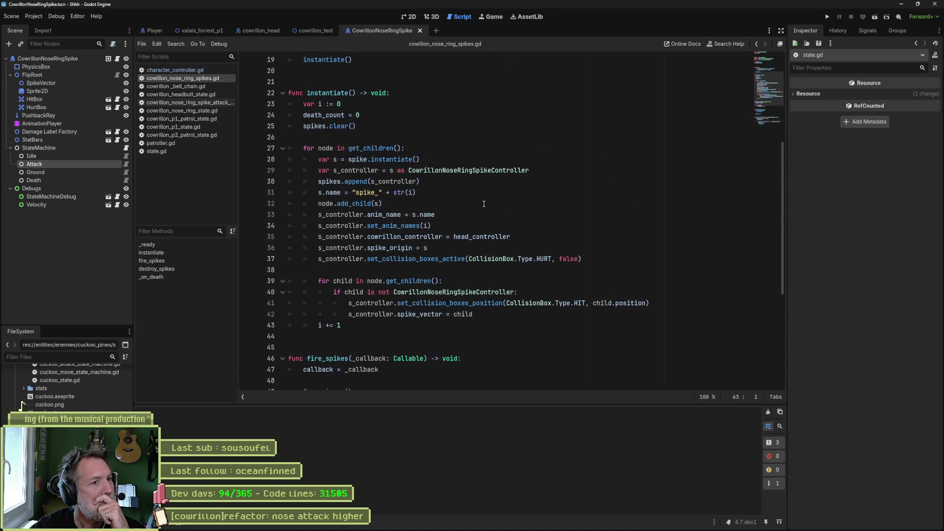
{"action": "scroll", "coordinate": [461, 201], "scroll_direction": "up", "scroll_amount": 6}
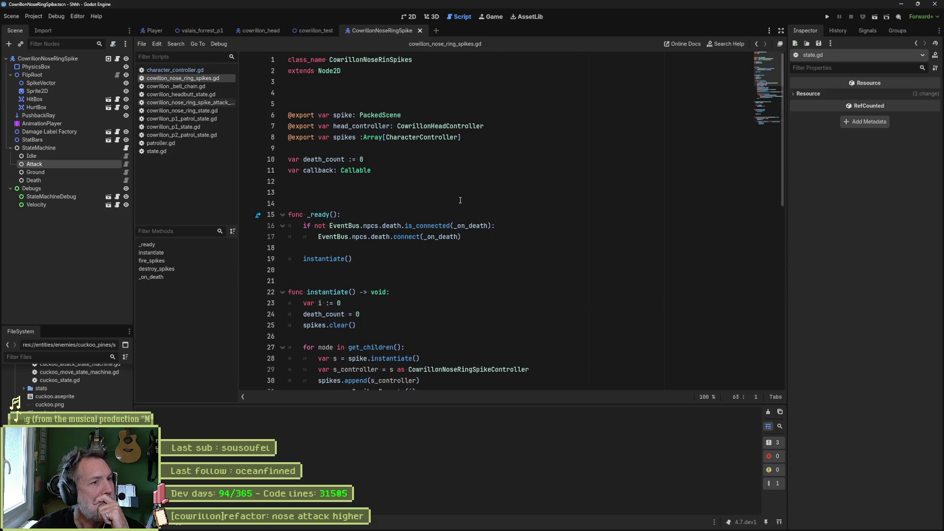
{"action": "middle_click", "coordinate": [185, 78]}
{"action": "middle_click", "coordinate": [185, 78]}
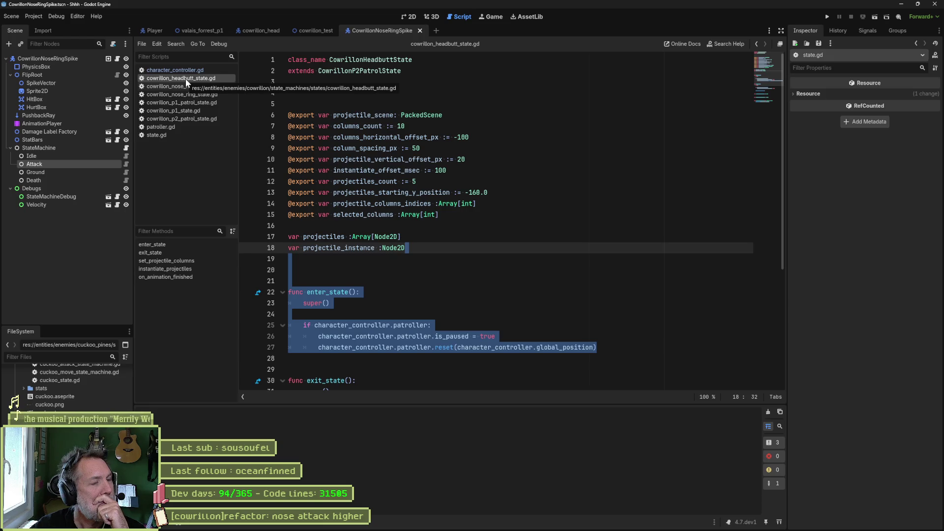
{"action": "middle_click", "coordinate": [185, 79]}
{"action": "left_click", "coordinate": [185, 79]}
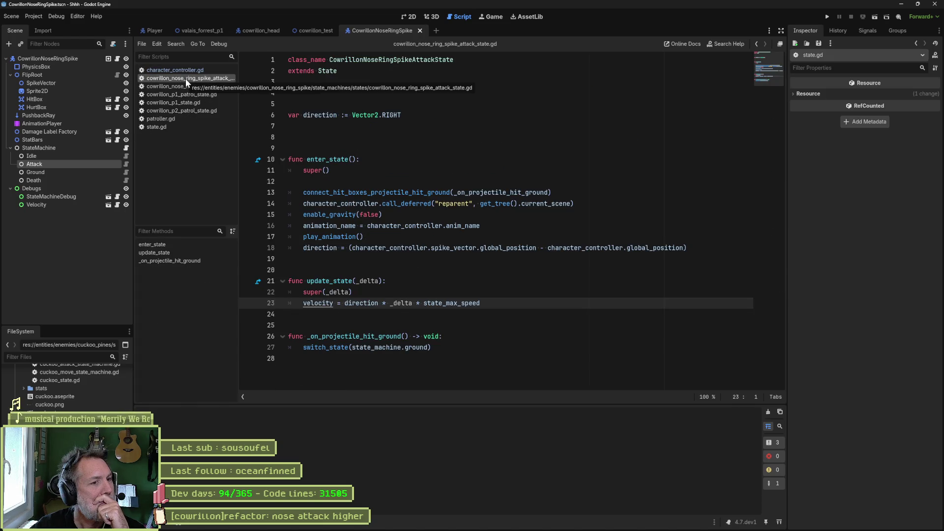
{"action": "left_click", "coordinate": [323, 304], "text": "ctrl"}
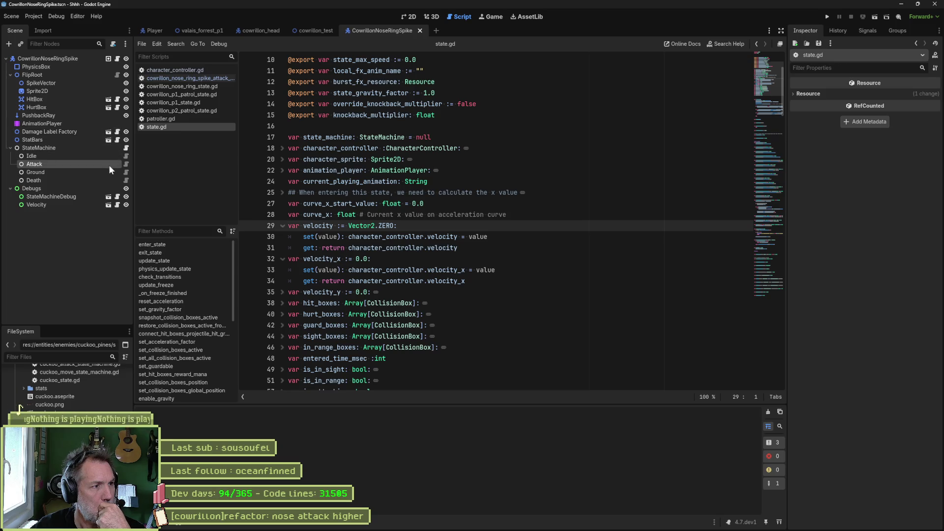
Set the spike's Attack state max speed to 1200, save the scene, and switch to cowrillon_test.
{"action": "left_click", "coordinate": [91, 57]}
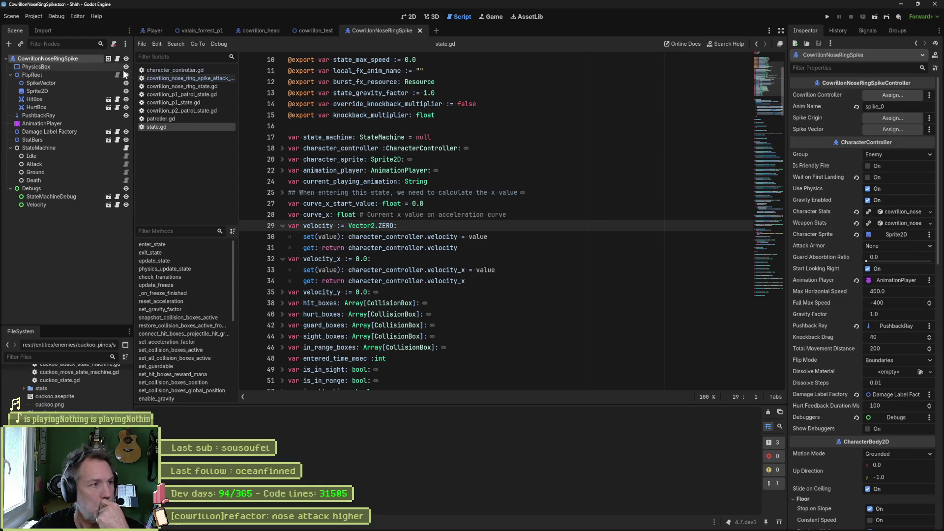
{"action": "left_click", "coordinate": [91, 166]}
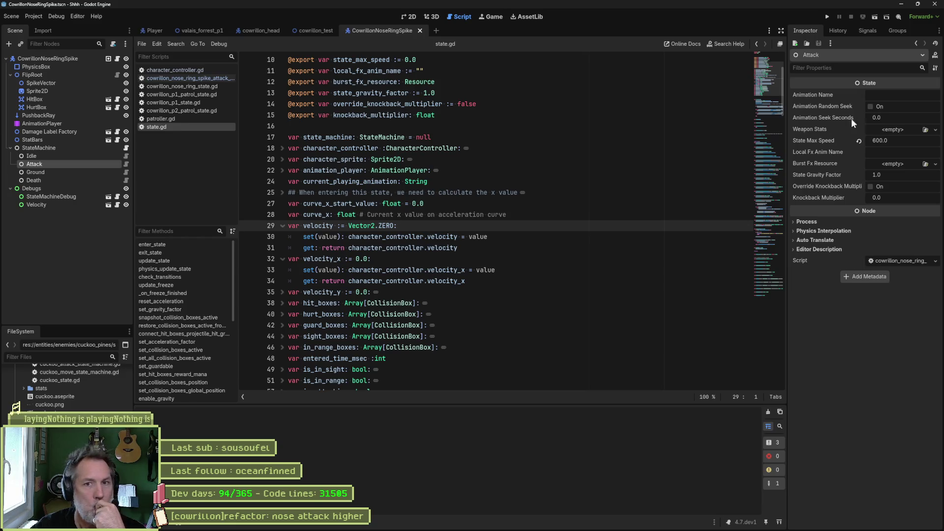
{"action": "left_click", "coordinate": [908, 141]}
{"action": "type", "text": "1200"}
{"action": "key", "text": "Return"}
{"action": "key", "text": "ctrl+s"}
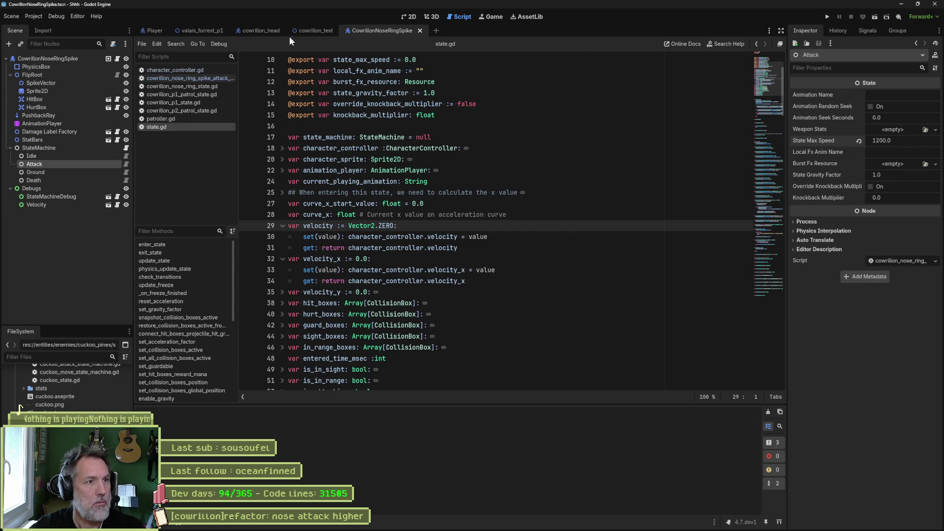
{"action": "left_click", "coordinate": [314, 31]}
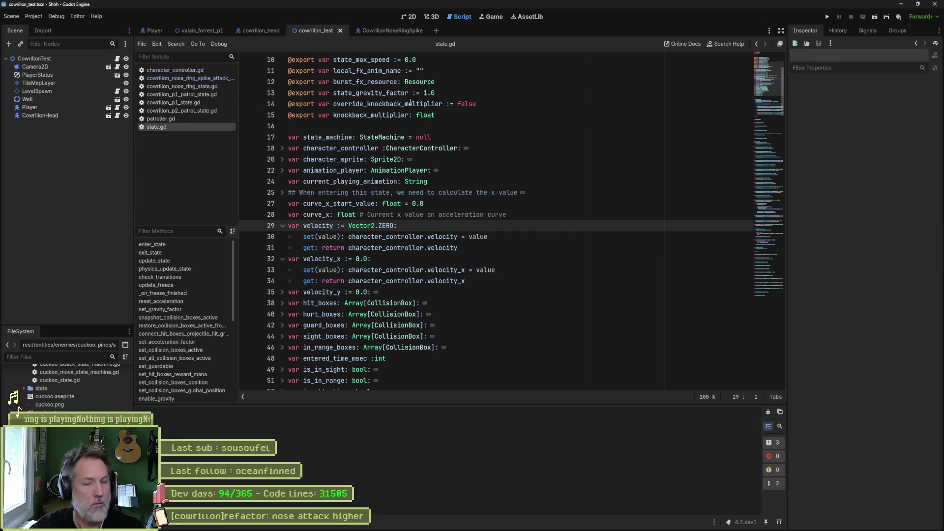
Run cowrillon_test, trigger CowrillonHead's Nose Ring Attack live, then stop and reopen the spike scene.
{"action": "key", "text": "F6"}
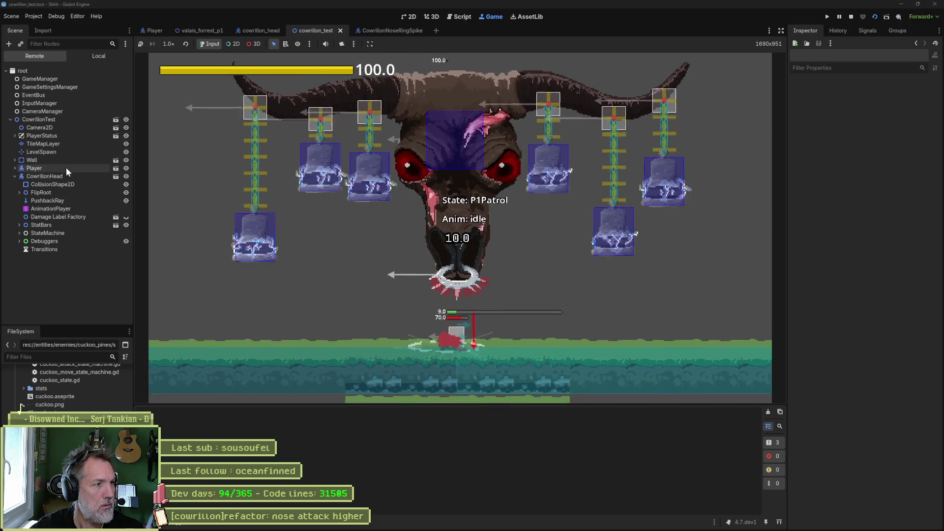
{"action": "left_click", "coordinate": [66, 168]}
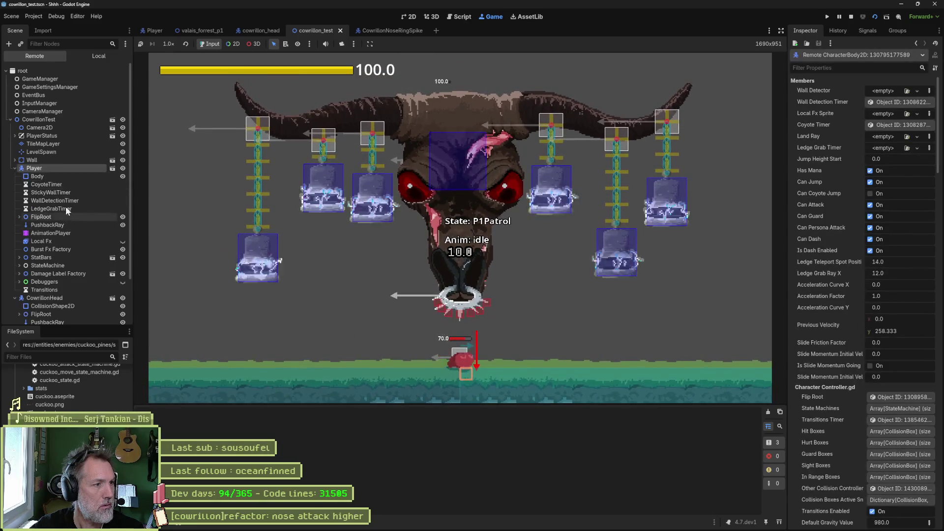
{"action": "left_click", "coordinate": [15, 168]}
{"action": "left_click", "coordinate": [45, 176]}
{"action": "scroll", "coordinate": [878, 400], "scroll_direction": "down", "scroll_amount": 10}
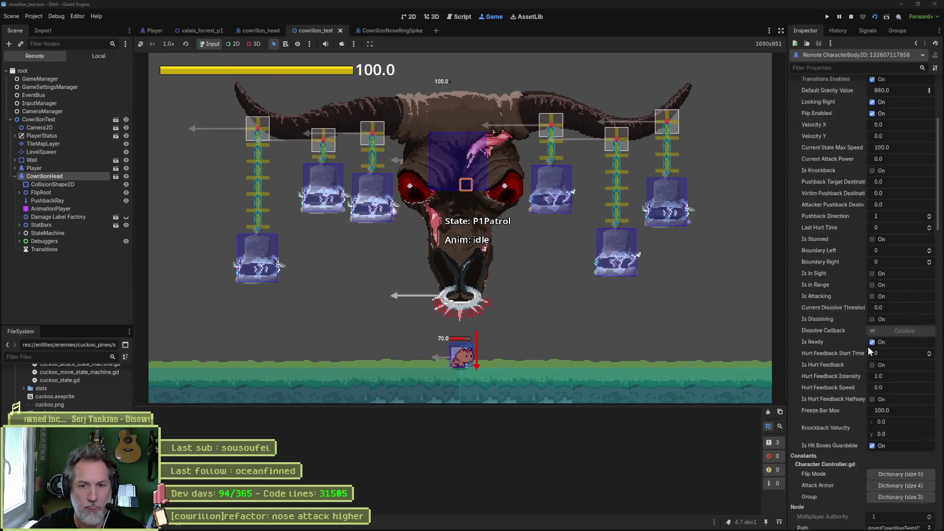
{"action": "left_click", "coordinate": [879, 397]}
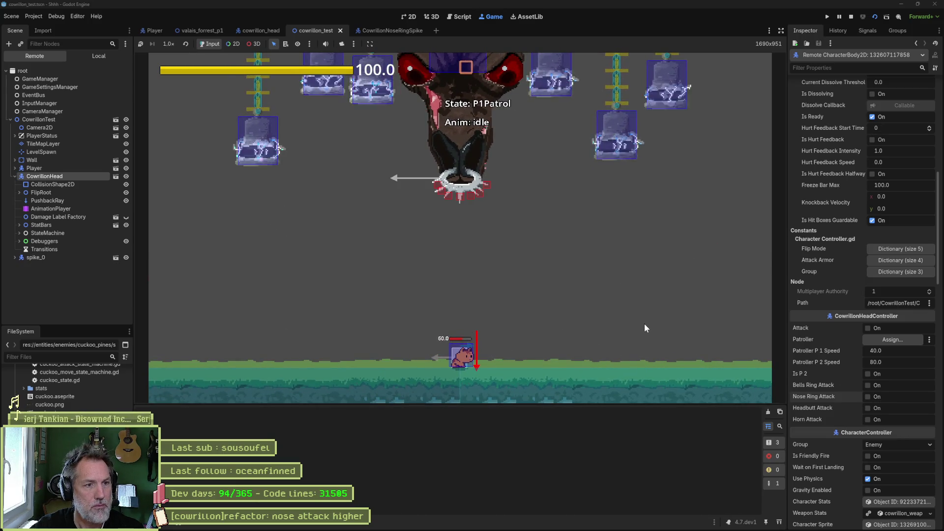
{"action": "key", "text": "F8"}
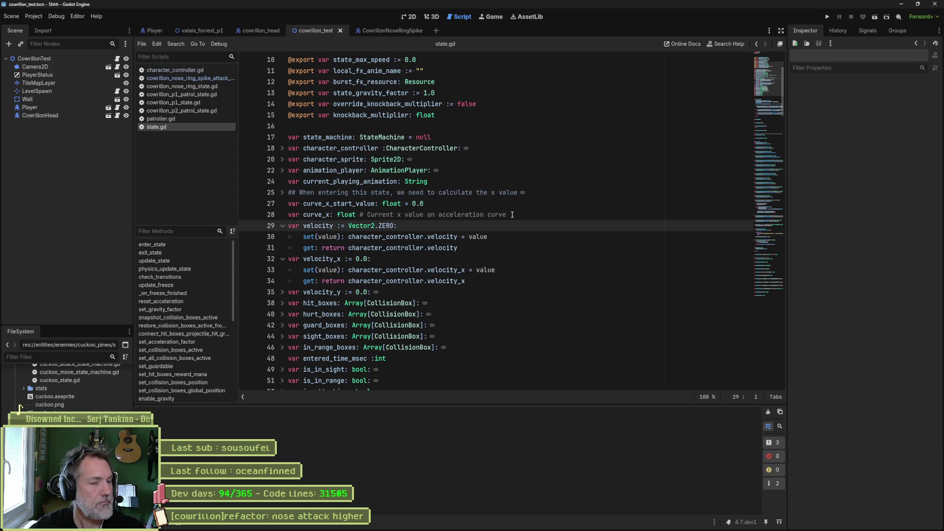
{"action": "left_click", "coordinate": [379, 31]}
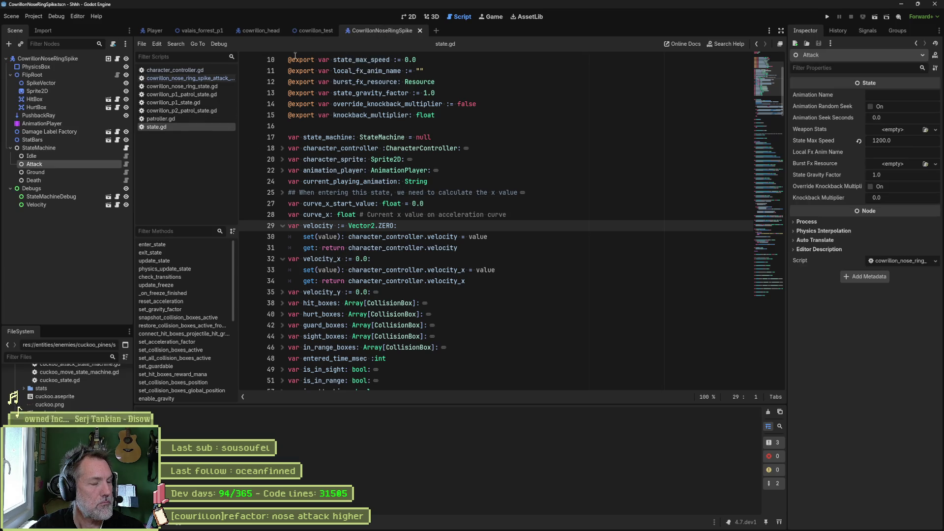
Set the Attack state's State Max Speed to 1500 and save the nose ring spike scene.
{"action": "left_click", "coordinate": [901, 140]}
{"action": "type", "text": "1500"}
{"action": "key", "text": "Return"}
{"action": "key", "text": "ctrl+s"}
Run the valais_forrest_p1 level to test the faster spike attack.
{"action": "left_click", "coordinate": [254, 30]}
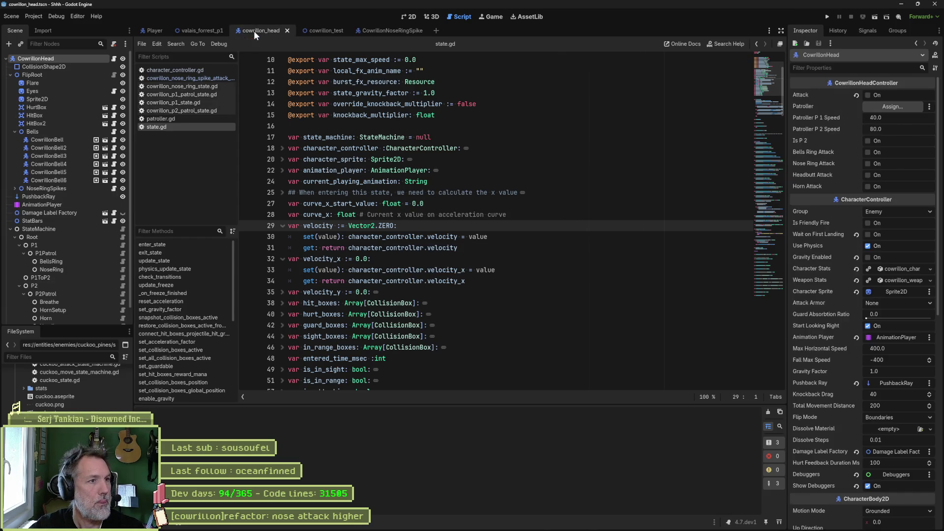
{"action": "left_click", "coordinate": [209, 32]}
{"action": "key", "text": "F6"}
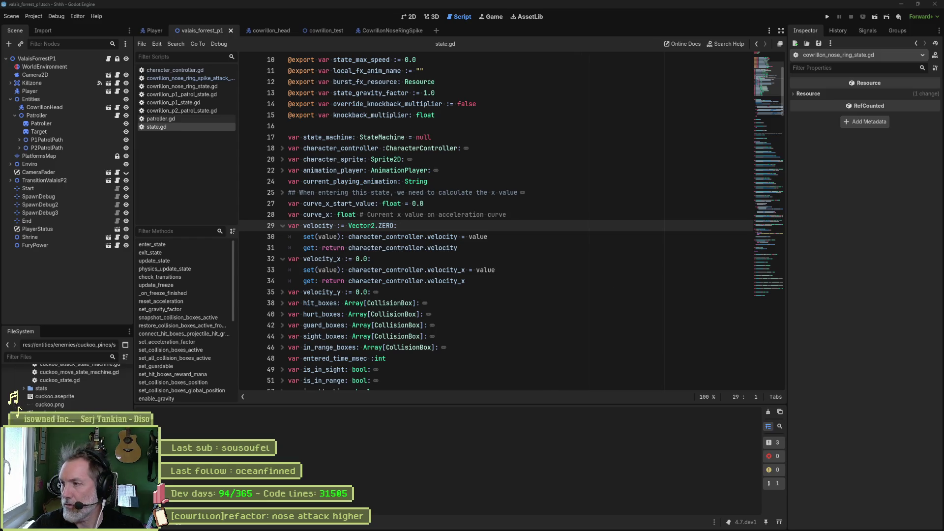
Run valais_forrest_p1 again to watch the boss alternate P1Patrol and NoseRing attacks, then stop it.
{"action": "left_click", "coordinate": [527, 237]}
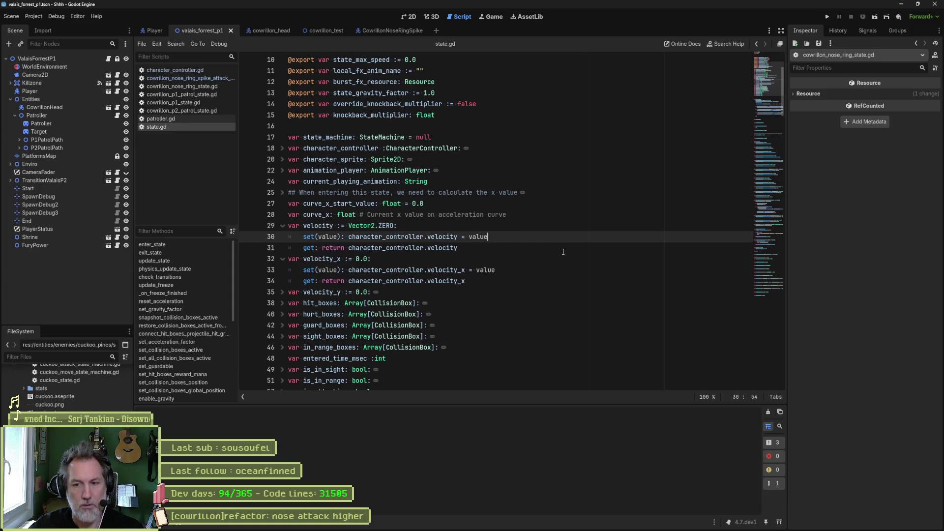
{"action": "key", "text": "F6"}
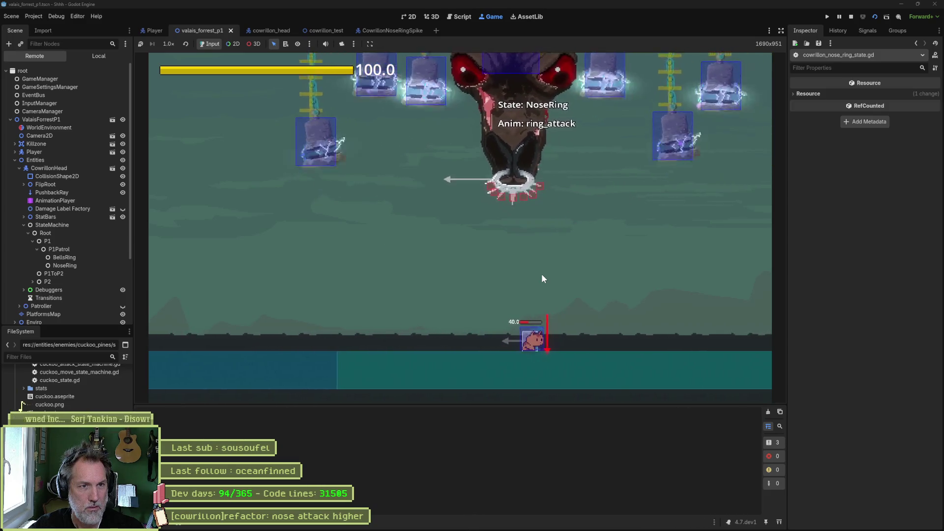
{"action": "key", "text": "F8"}
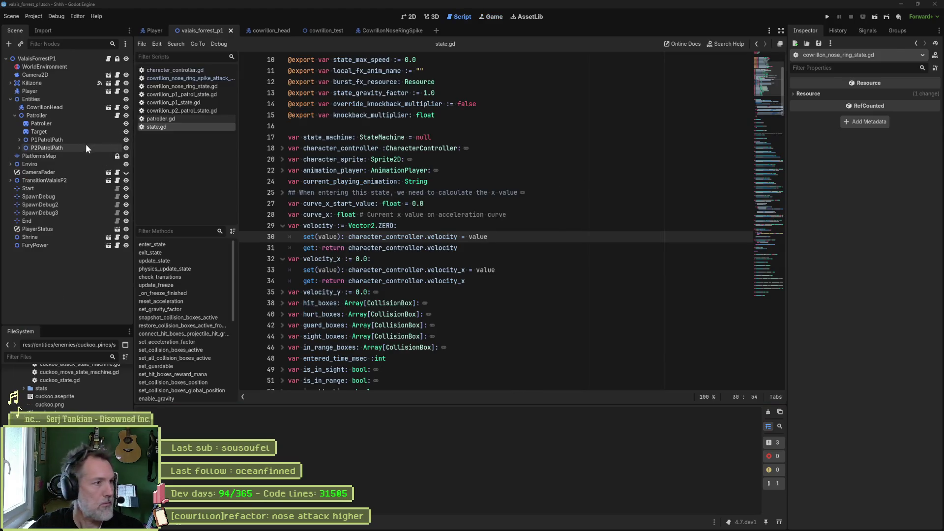
In cowrillon_p1_patrol_state.gd, search all scripts for nose_ring_attack from line 70.
{"action": "left_click", "coordinate": [197, 96]}
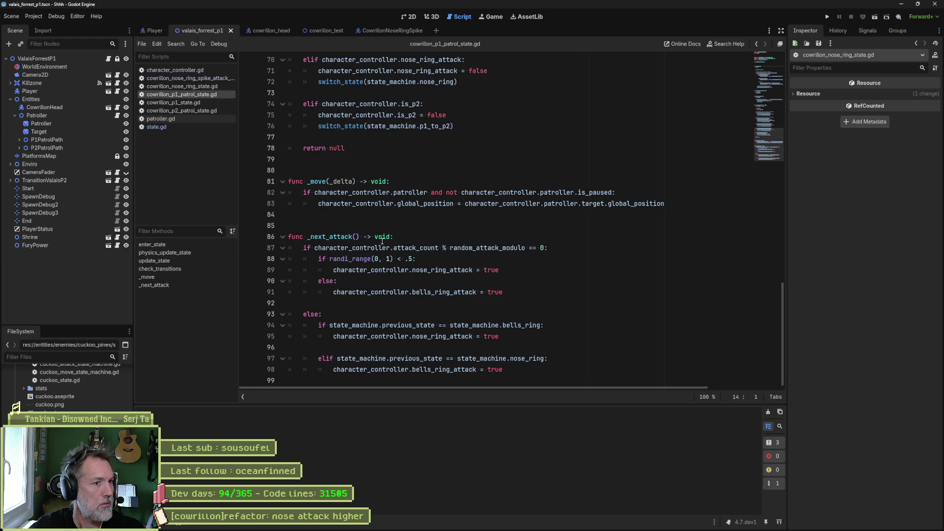
{"action": "scroll", "coordinate": [382, 241], "scroll_direction": "up", "scroll_amount": 5}
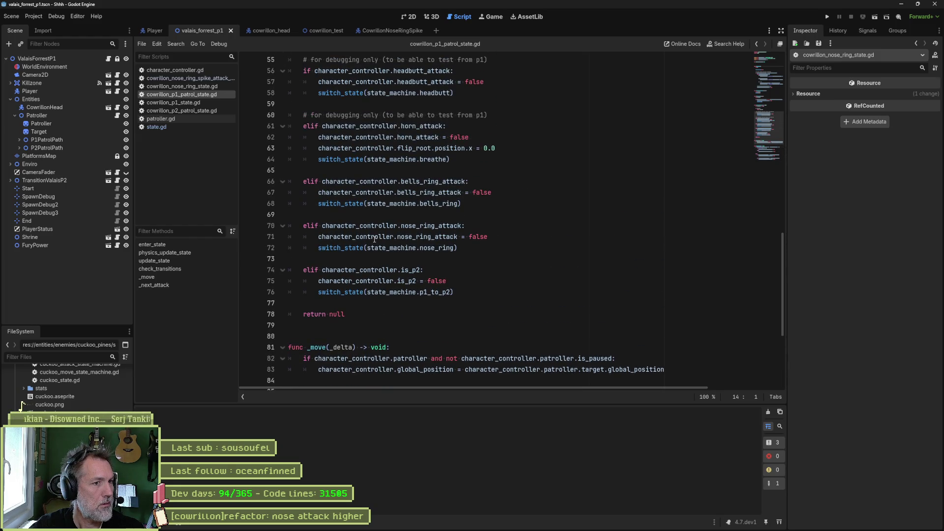
{"action": "left_click", "coordinate": [387, 238]}
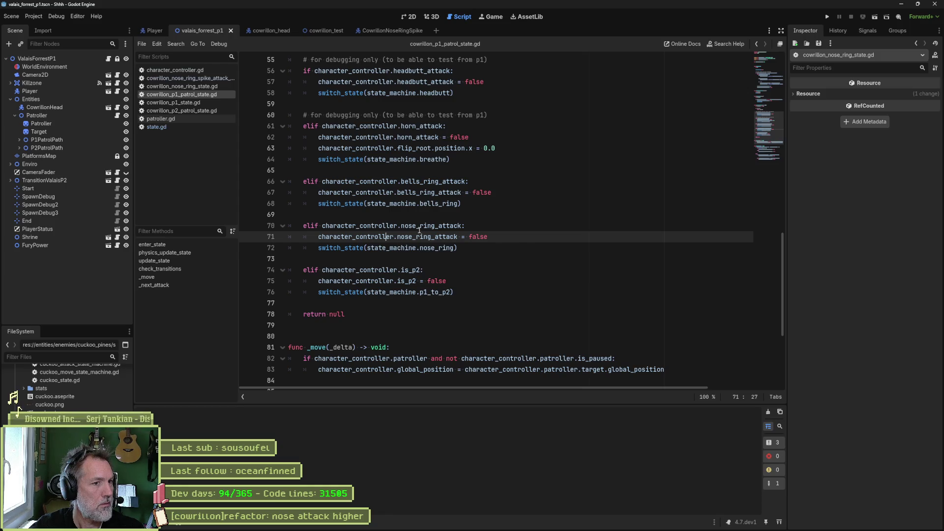
{"action": "double_click", "coordinate": [436, 227]}
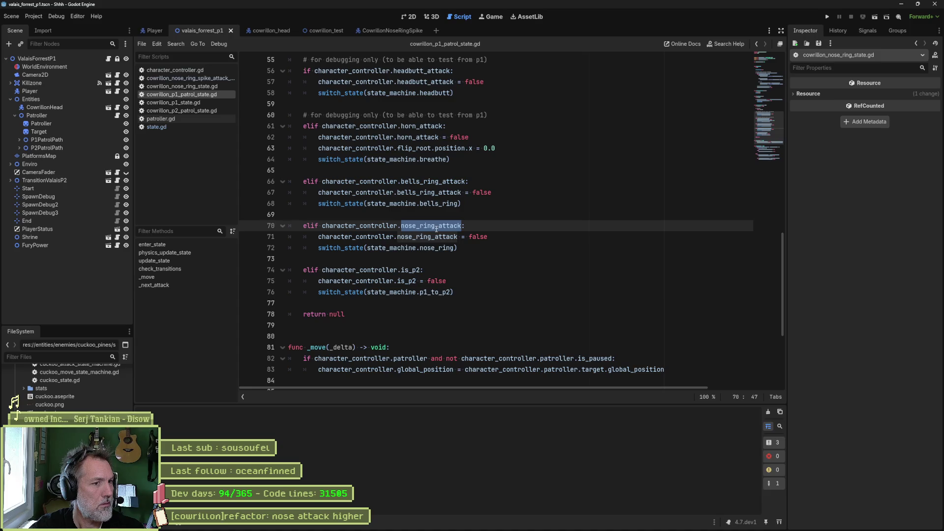
{"action": "key", "text": "ctrl+shift+f"}
{"action": "left_click", "coordinate": [479, 301]}
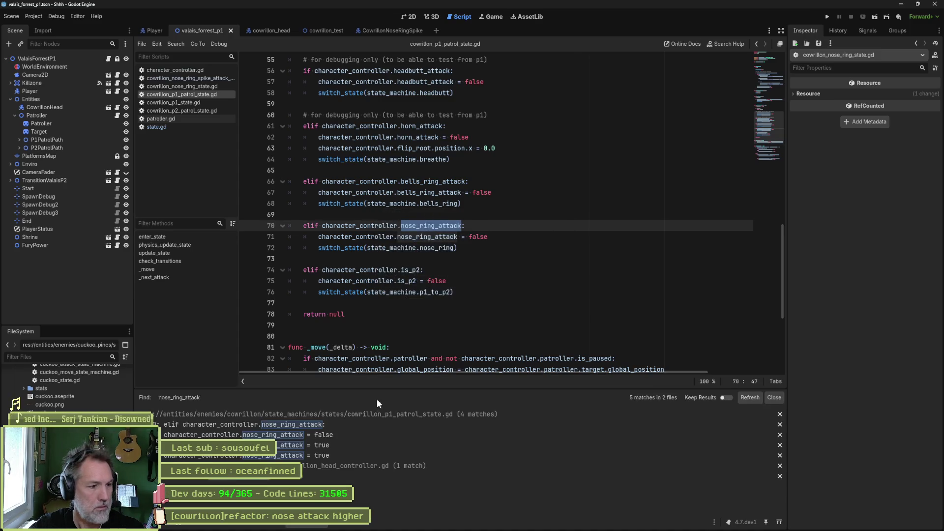
Inspect the nose_ring_attack matches on lines 89 and 95, ending at line 87's condition.
{"action": "left_click", "coordinate": [346, 447]}
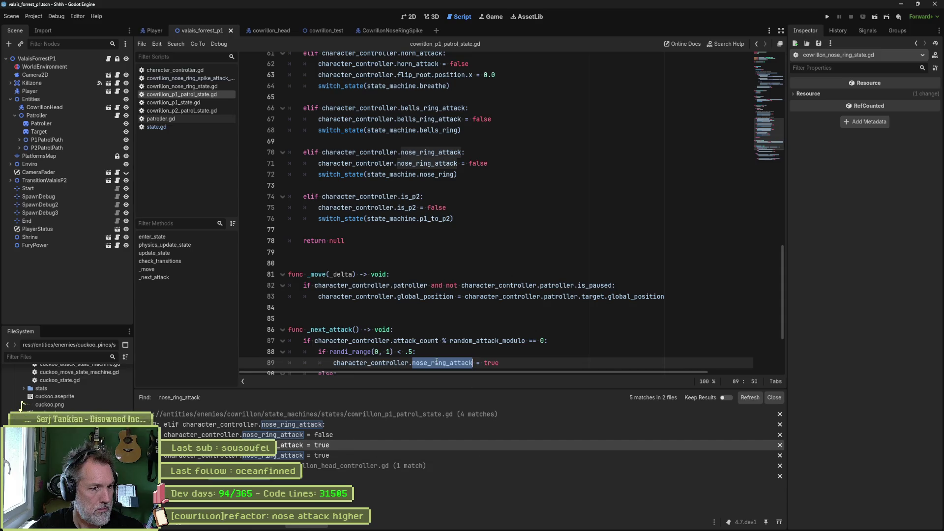
{"action": "scroll", "coordinate": [437, 362], "scroll_direction": "down", "scroll_amount": 3}
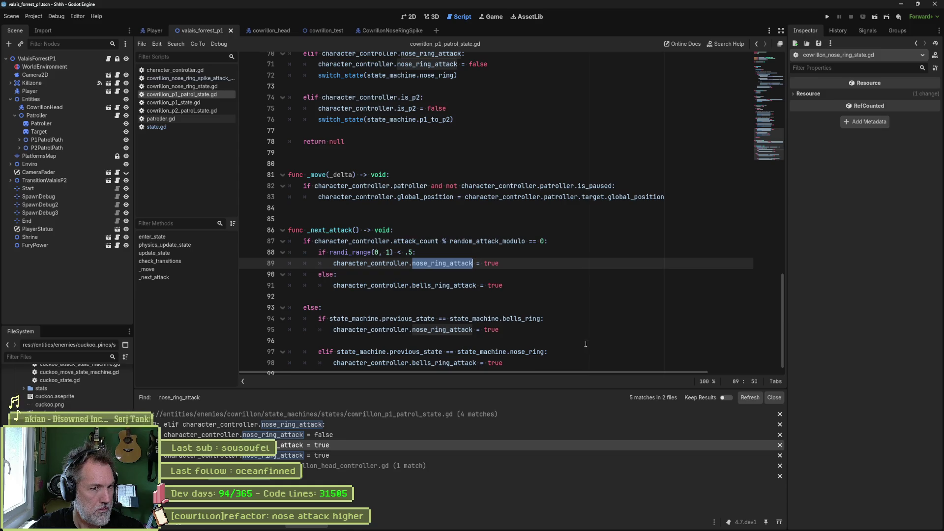
{"action": "left_click", "coordinate": [383, 458]}
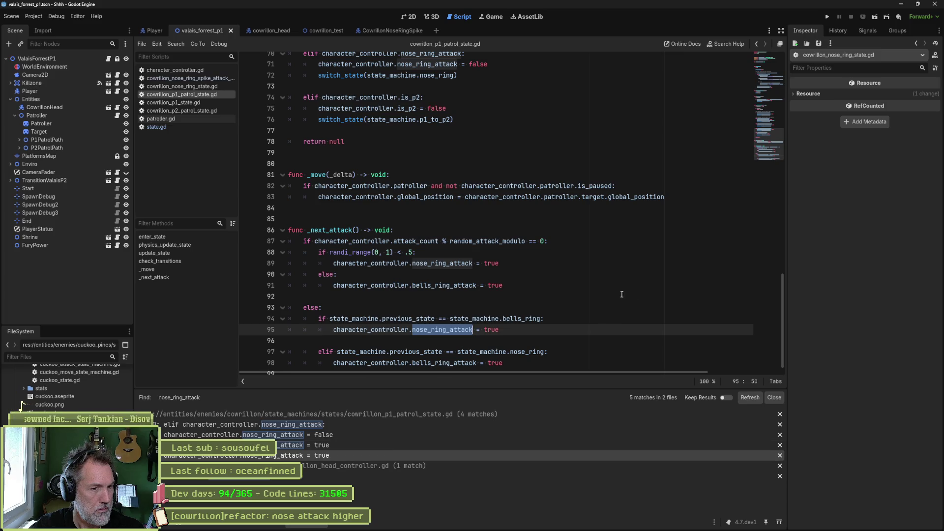
{"action": "scroll", "coordinate": [622, 294], "scroll_direction": "down", "scroll_amount": 1}
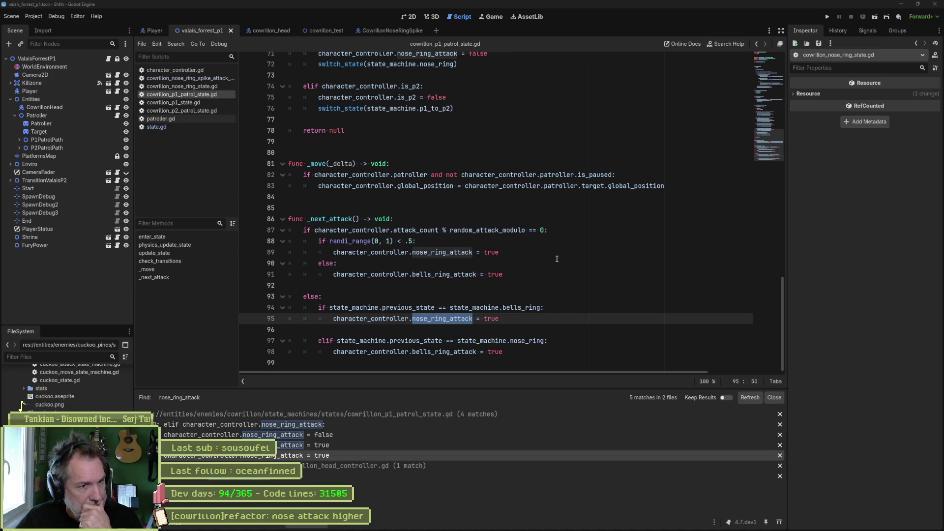
{"action": "left_click", "coordinate": [544, 230]}
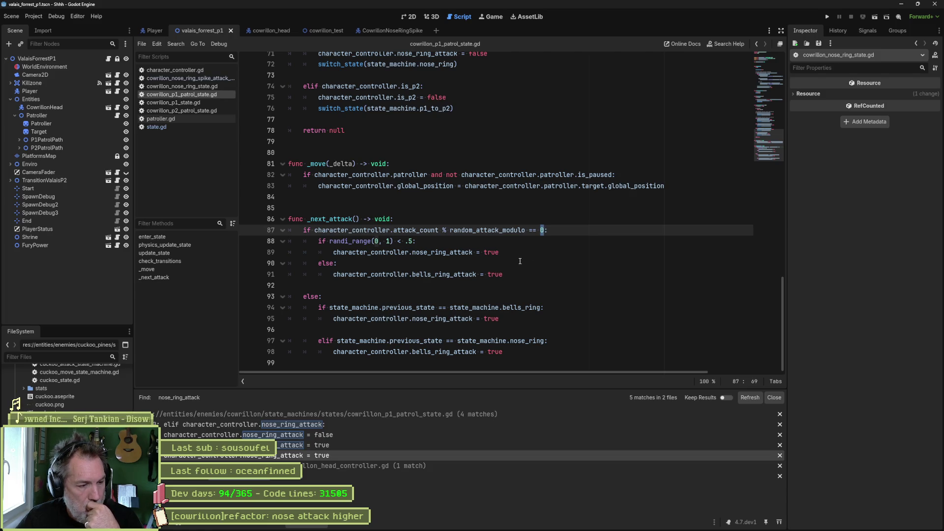
Search all scripts for random_attack_modulo, finding 4 matches in 2 files, then bring up the recording.
{"action": "double_click", "coordinate": [492, 231]}
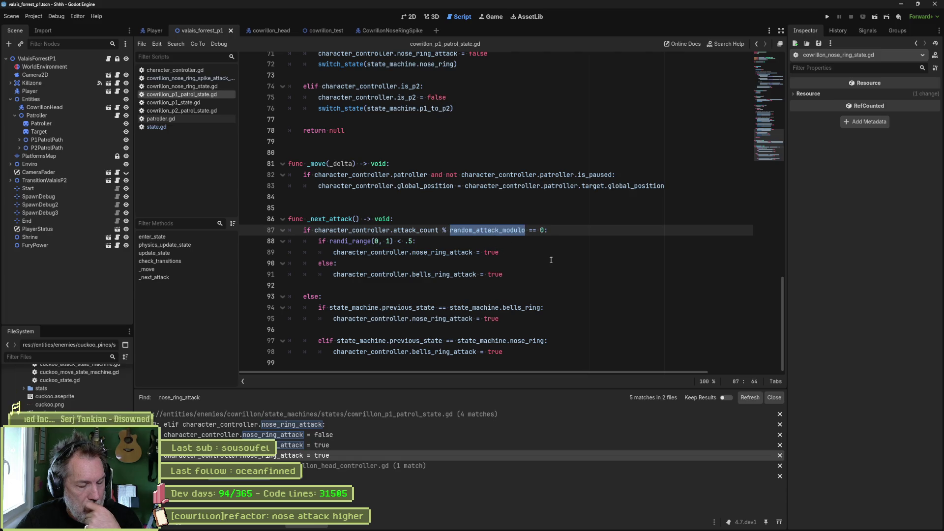
{"action": "key", "text": "ctrl+shift+f"}
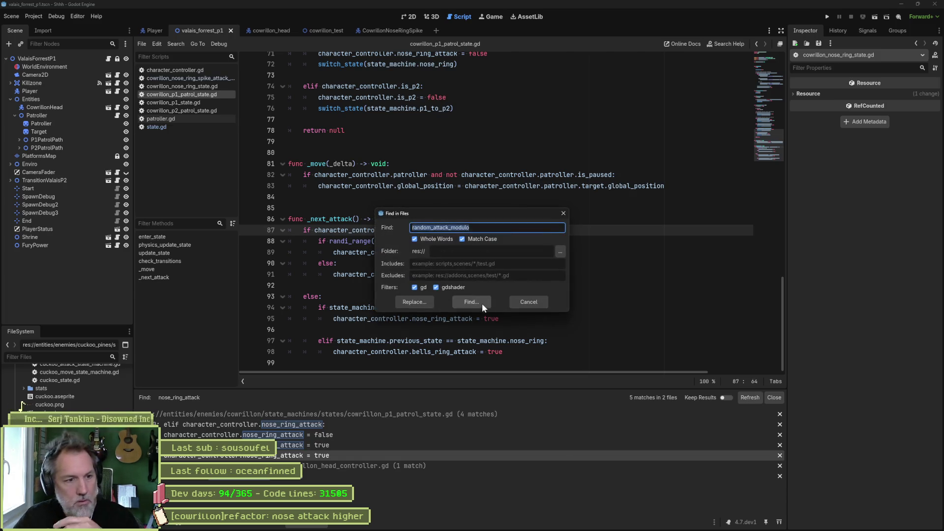
{"action": "left_click", "coordinate": [465, 299]}
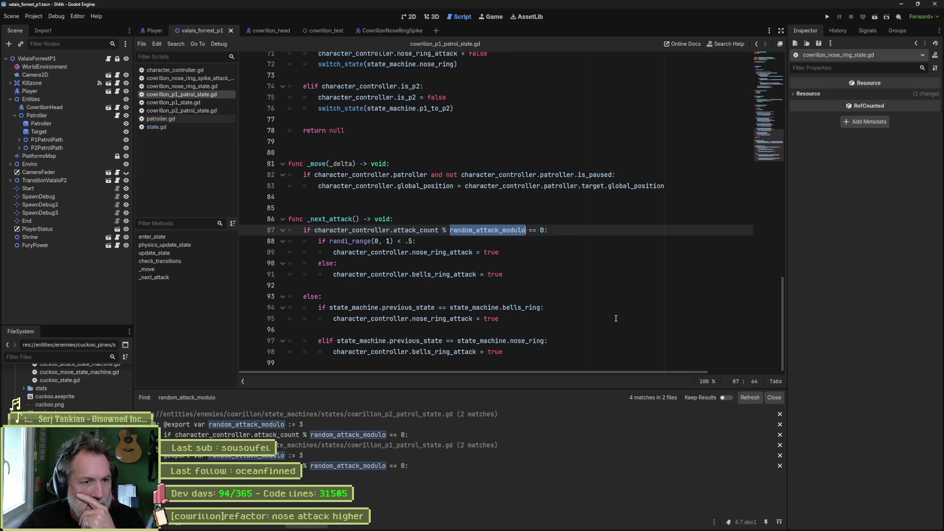
{"action": "mouse_move", "coordinate": [833, 526]}
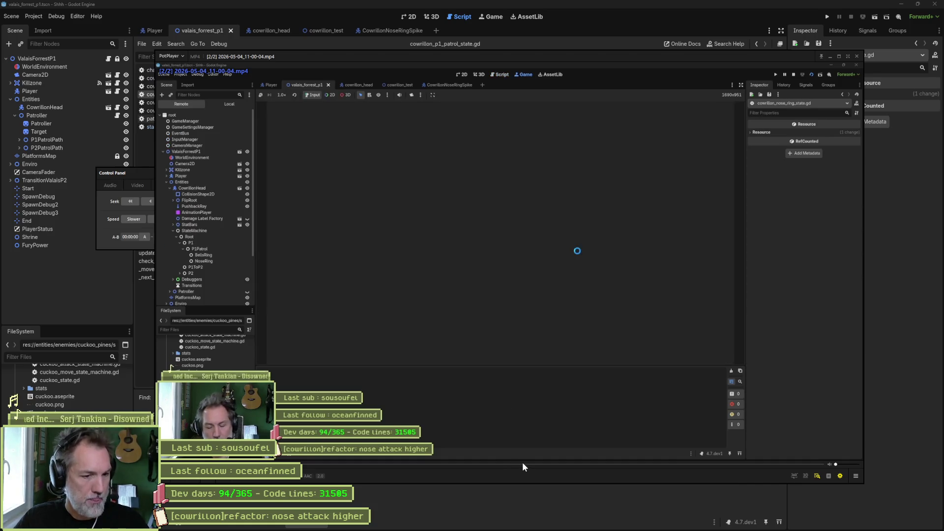
Skip the recording ahead to about 13 seconds of gameplay.
{"action": "left_click", "coordinate": [523, 463]}
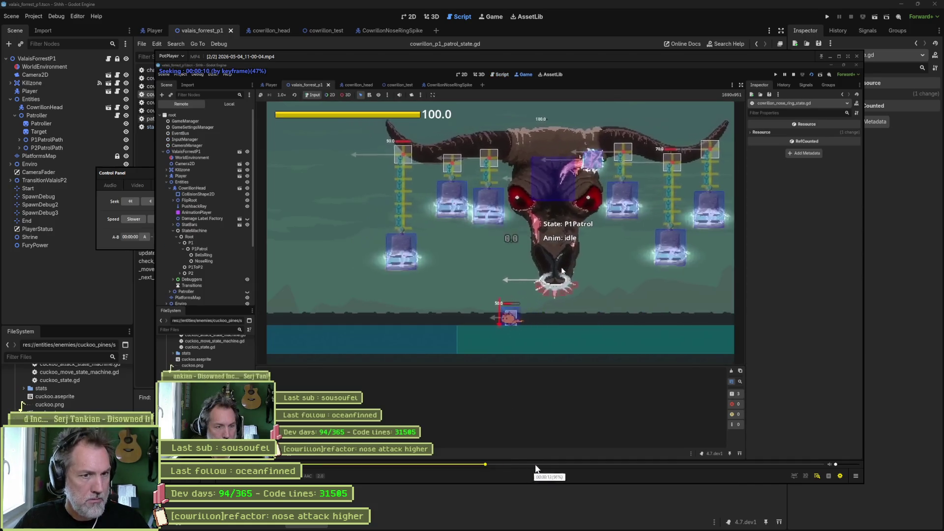
{"action": "left_click", "coordinate": [589, 465]}
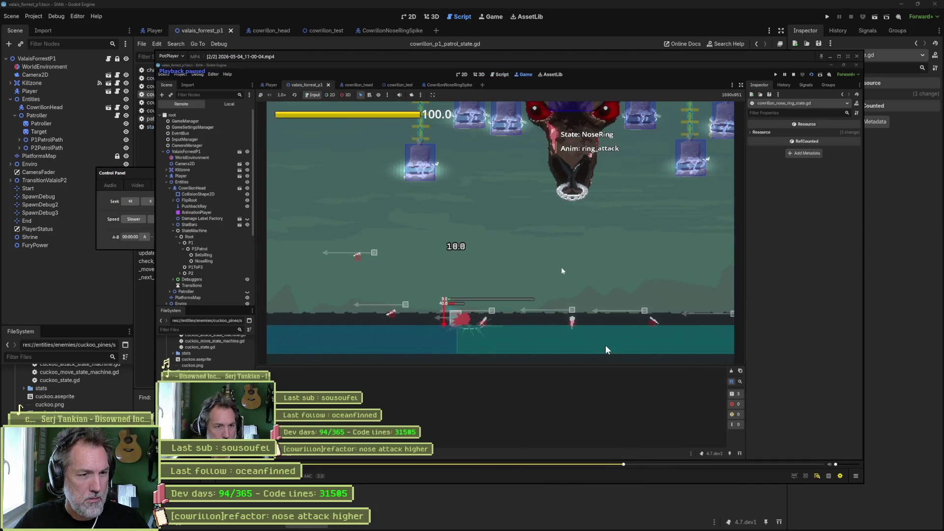
{"action": "left_click", "coordinate": [636, 210]}
{"action": "left_click", "coordinate": [639, 203]}
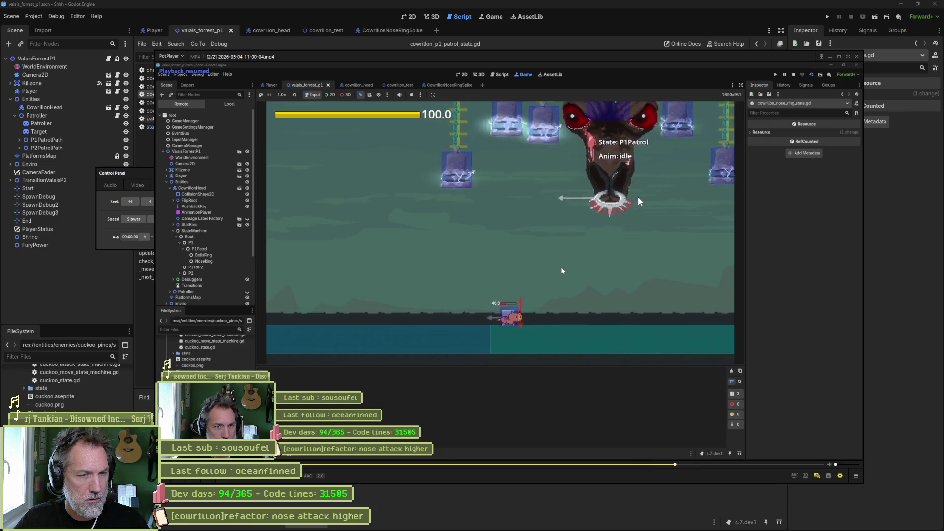
Frame-step to the exact switch from P1Patrol to NoseRing, then return to Godot's script editor.
{"action": "key", "text": "d"}
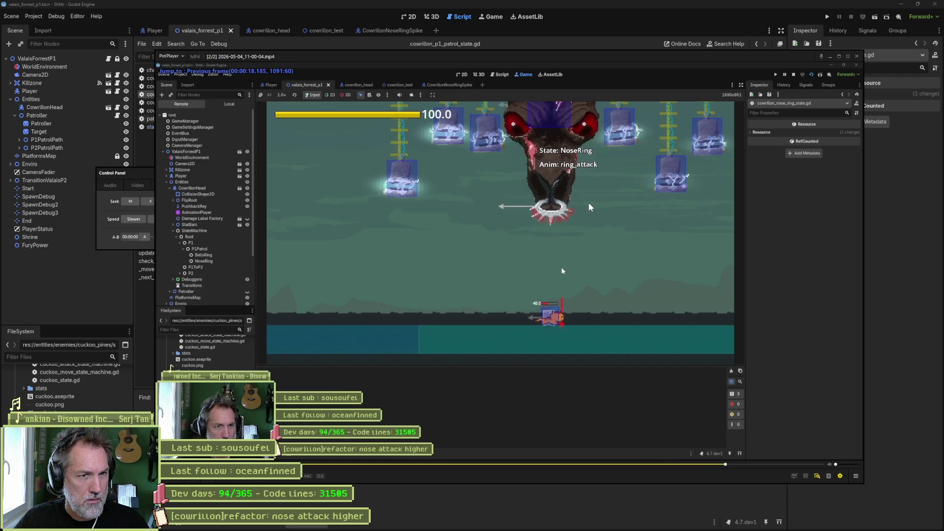
{"action": "key", "text": "d"}
{"action": "key", "text": "d"}
{"action": "key", "text": "d"}
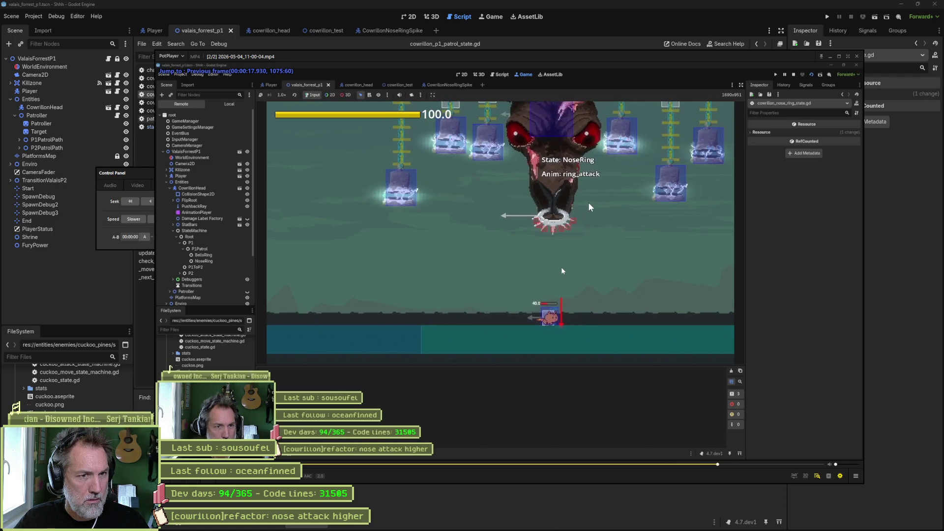
{"action": "key", "text": "f"}
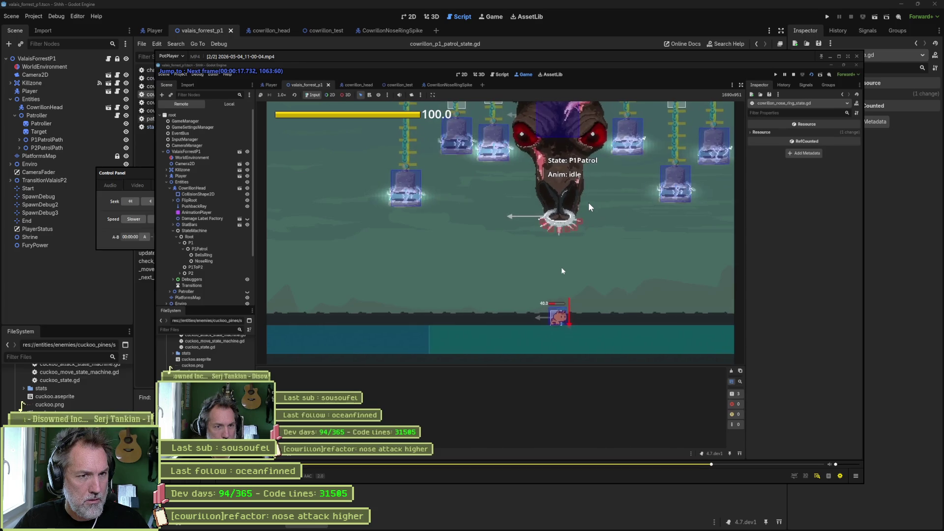
{"action": "key", "text": "f"}
{"action": "key", "text": "f"}
{"action": "key", "text": "f"}
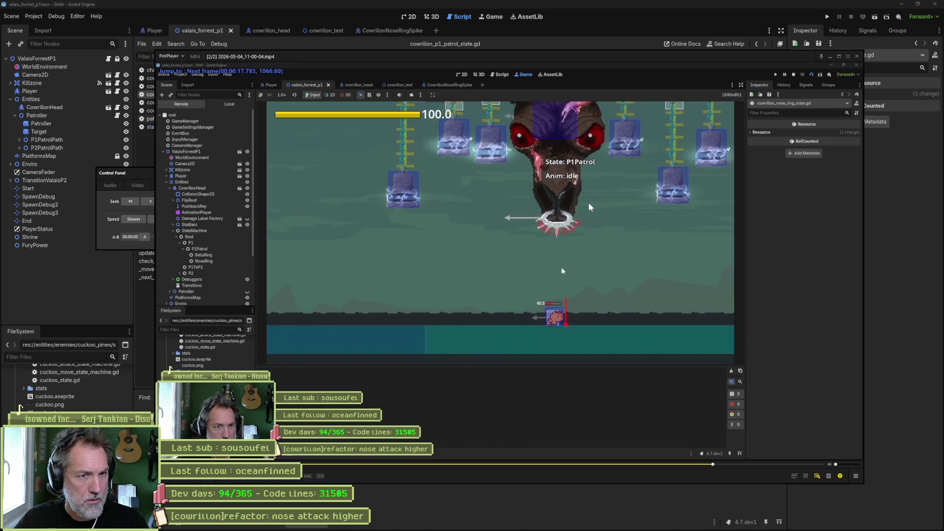
{"action": "key", "text": "f"}
{"action": "key", "text": "f"}
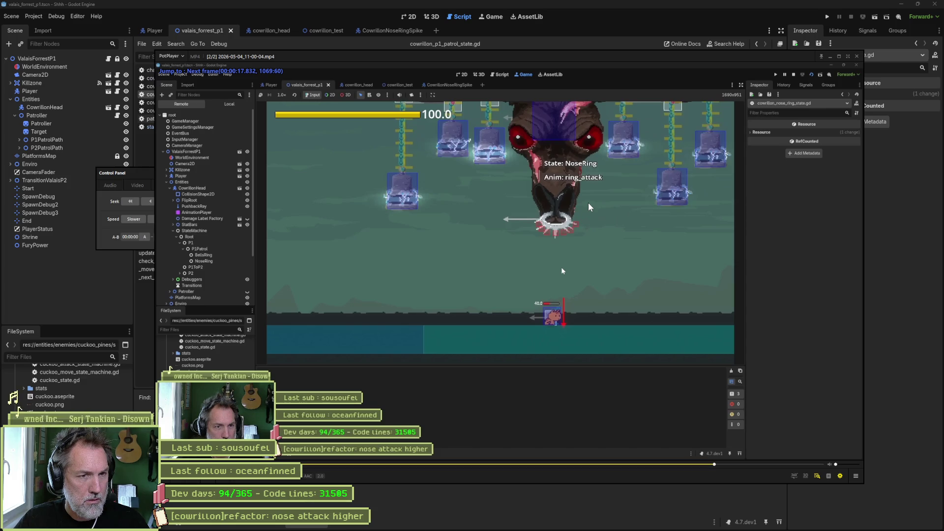
{"action": "key", "text": "d"}
{"action": "key", "text": "f"}
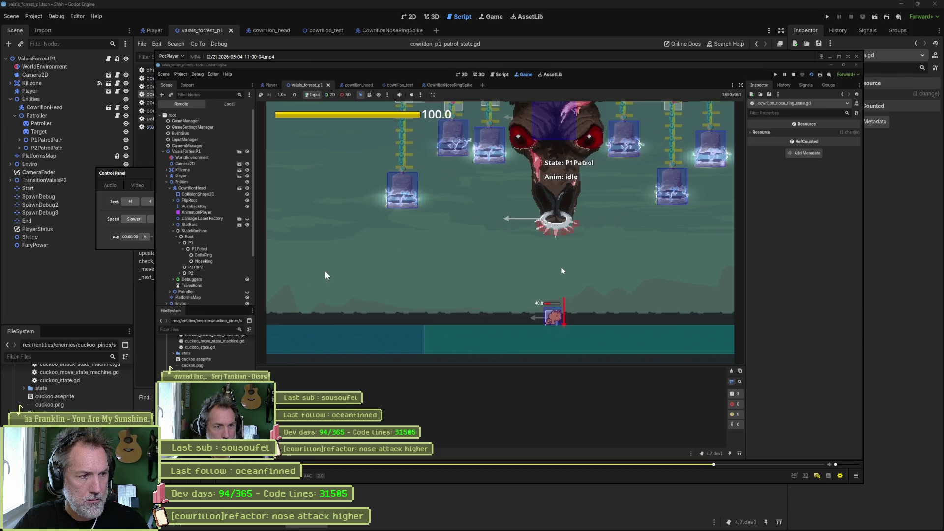
{"action": "left_click", "coordinate": [96, 292]}
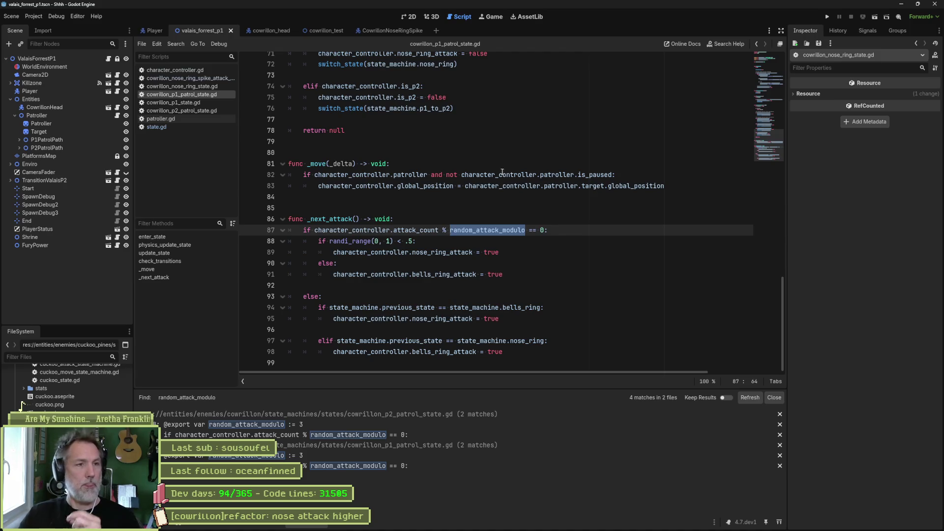
{"action": "scroll", "coordinate": [436, 153], "scroll_direction": "up", "scroll_amount": 3}
Select nose_ring_attack on line 70 and review the enter_state attack cooldown code.
{"action": "double_click", "coordinate": [430, 142]}
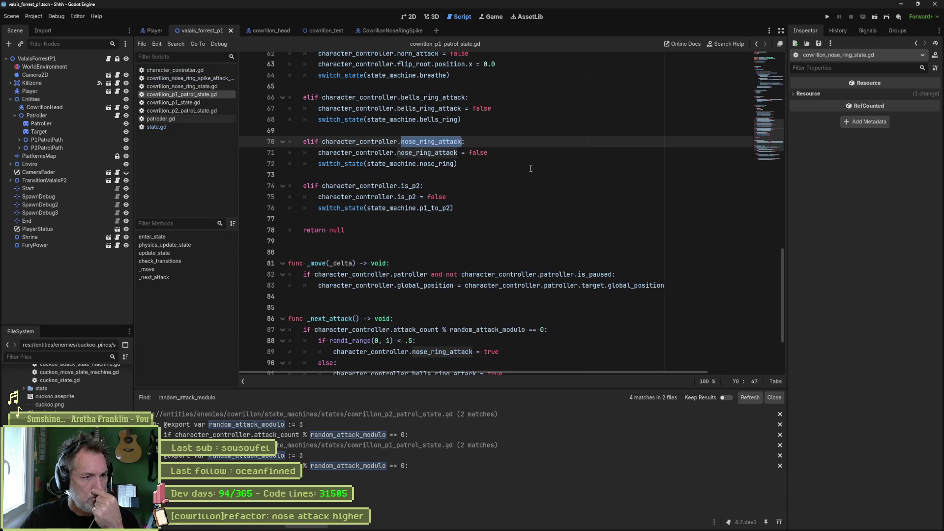
{"action": "scroll", "coordinate": [523, 203], "scroll_direction": "down", "scroll_amount": 3}
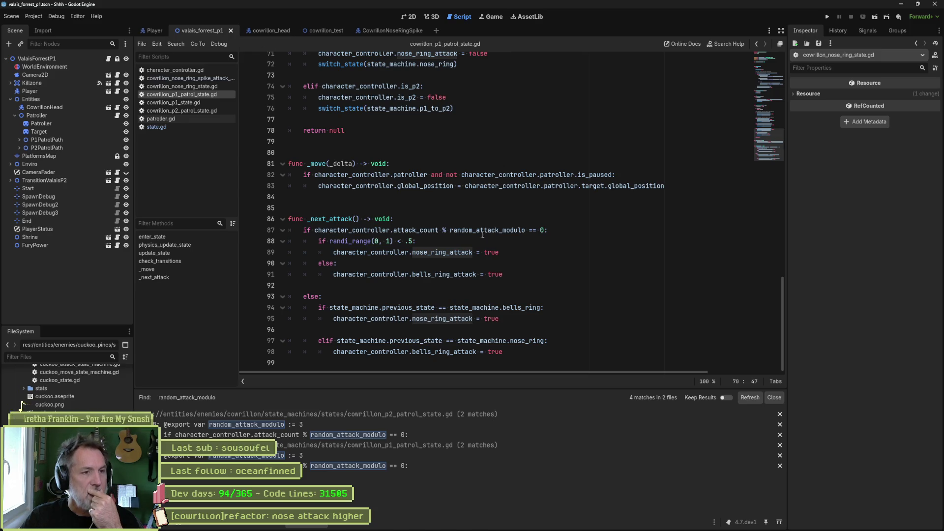
{"action": "scroll", "coordinate": [449, 236], "scroll_direction": "up", "scroll_amount": 3}
{"action": "scroll", "coordinate": [449, 236], "scroll_direction": "up", "scroll_amount": 1}
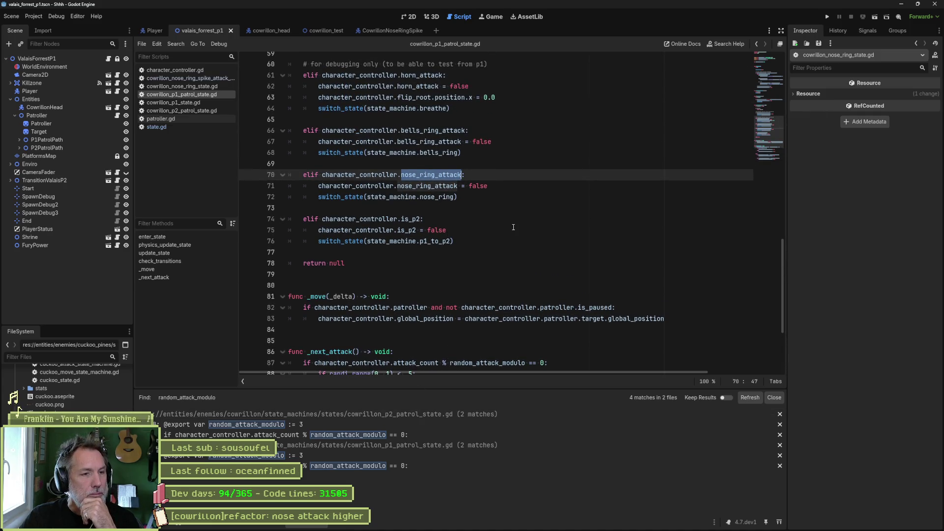
{"action": "scroll", "coordinate": [502, 222], "scroll_direction": "up", "scroll_amount": 12}
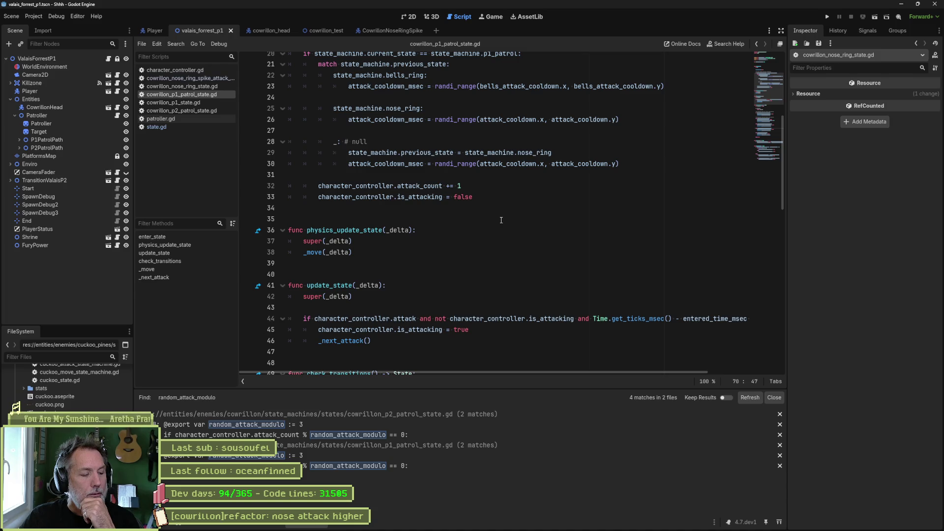
{"action": "scroll", "coordinate": [502, 219], "scroll_direction": "up", "scroll_amount": 5}
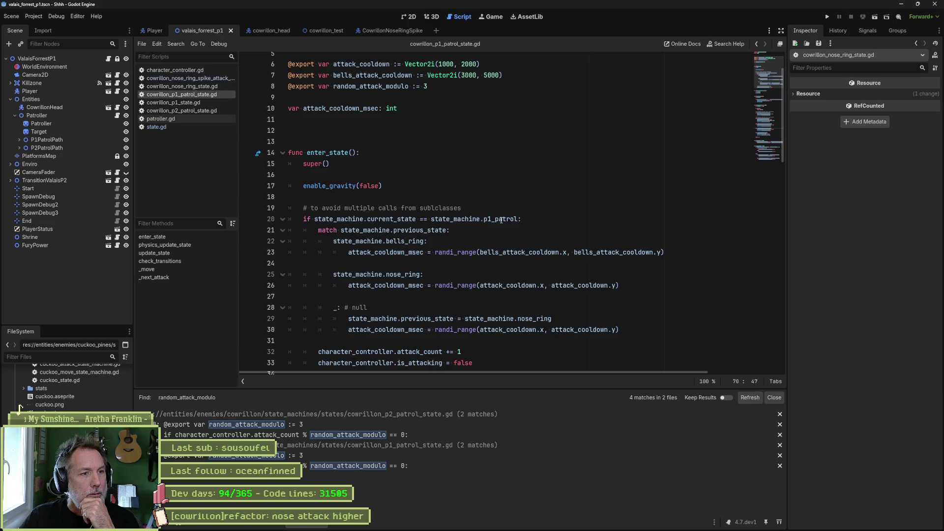
Run the valais_forrest_p1 level to watch the boss's patrol live.
{"action": "scroll", "coordinate": [501, 219], "scroll_direction": "down", "scroll_amount": 1}
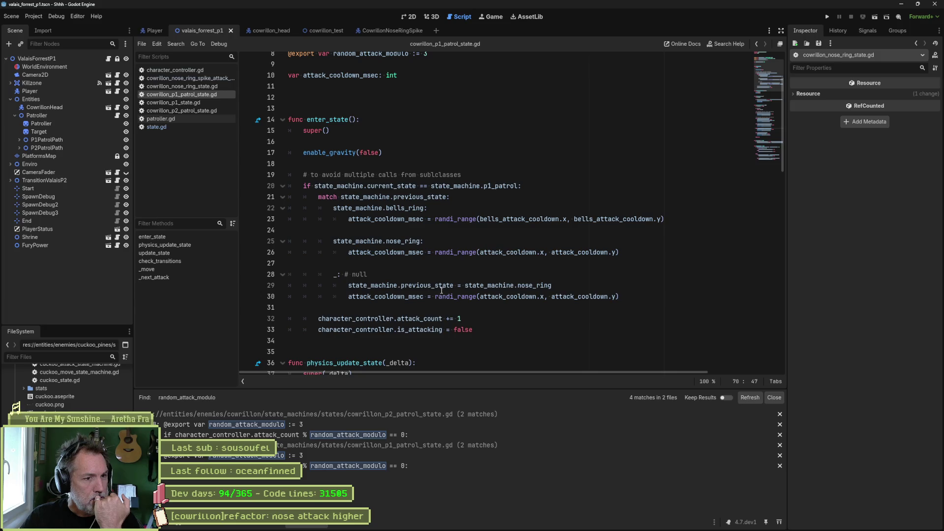
{"action": "mouse_move", "coordinate": [518, 295]}
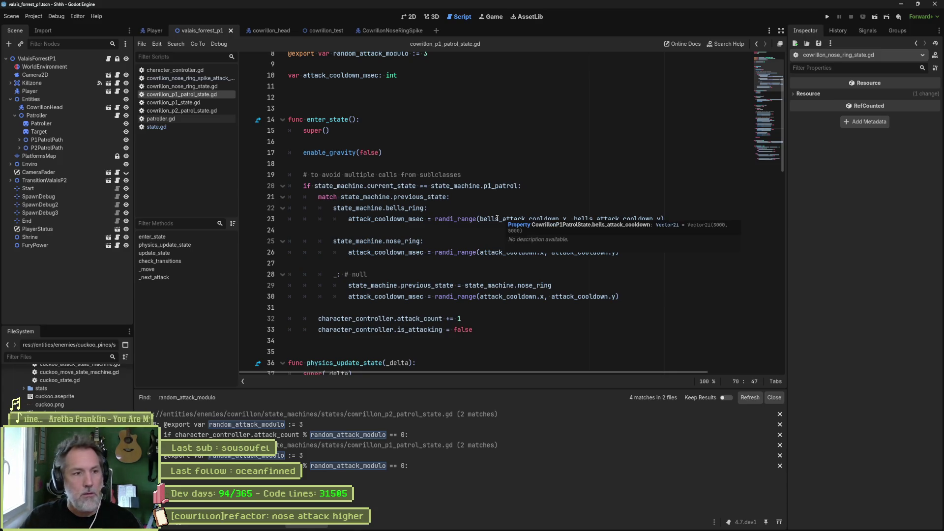
{"action": "key", "text": "F6"}
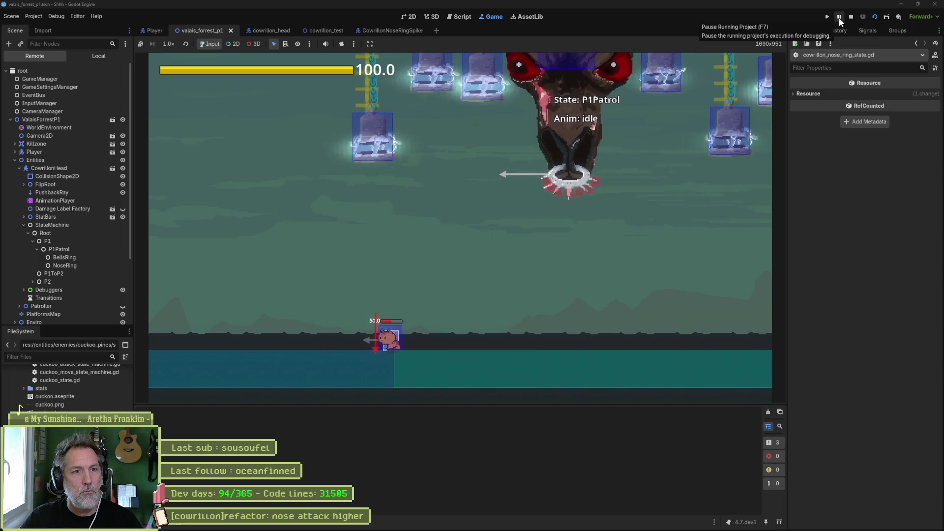
Pause the forest level, restart it with F5, and pause it again.
{"action": "left_click", "coordinate": [839, 18]}
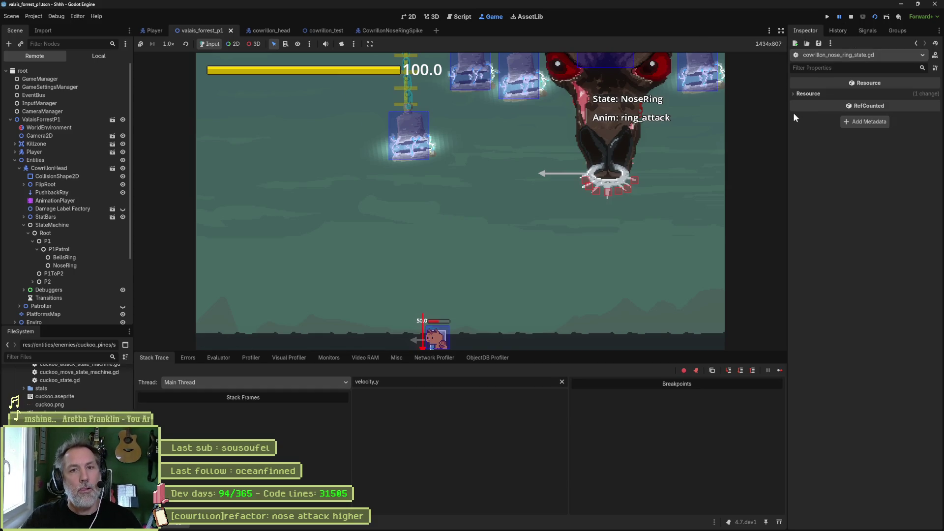
{"action": "key", "text": "F5"}
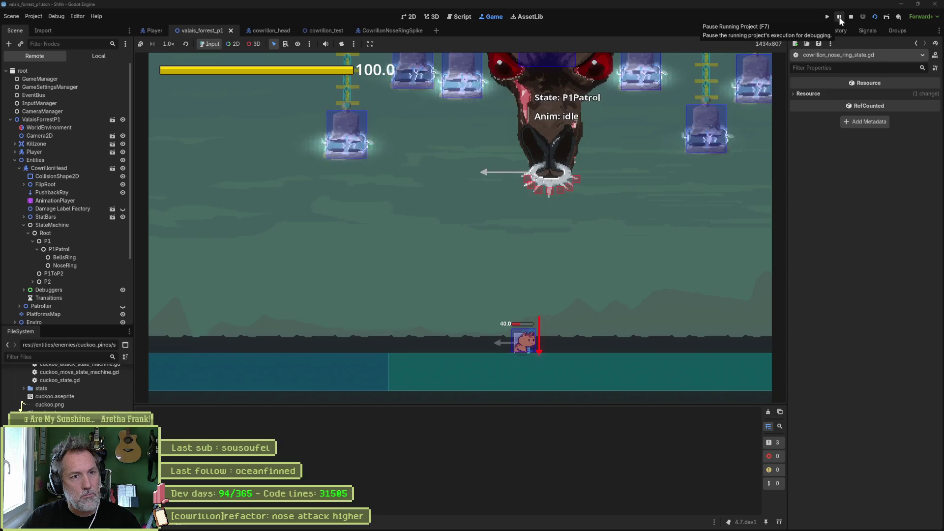
{"action": "left_click", "coordinate": [840, 20]}
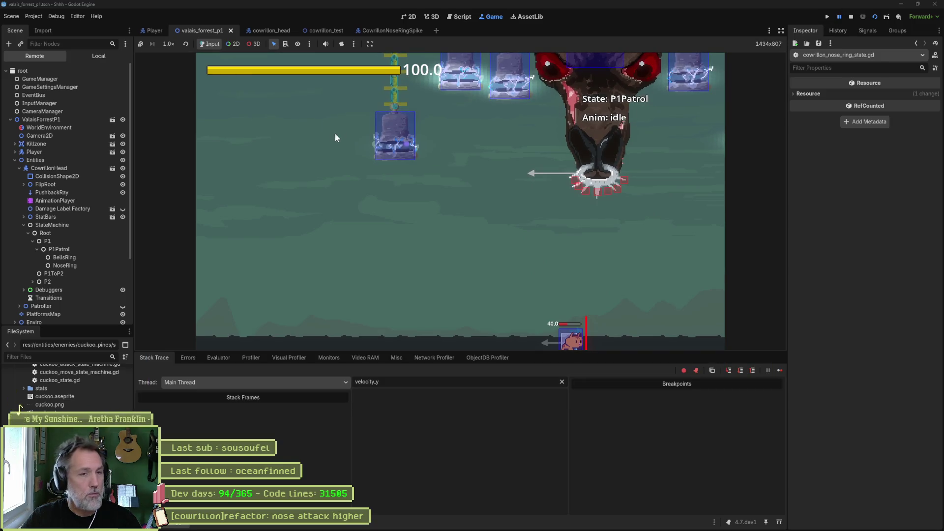
Check the live CowrillonHead's Attack Count of 3, then return to the patrol state script.
{"action": "left_click", "coordinate": [49, 167]}
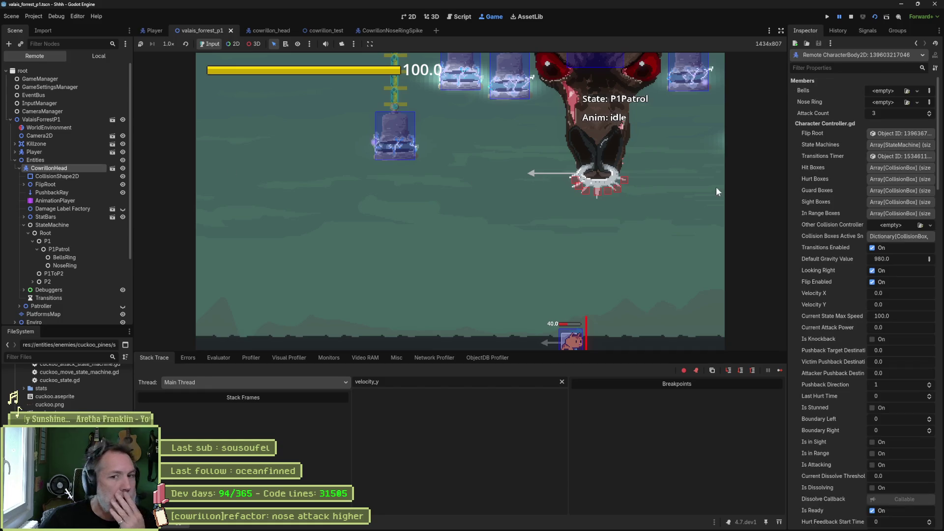
{"action": "scroll", "coordinate": [820, 209], "scroll_direction": "down", "scroll_amount": 5}
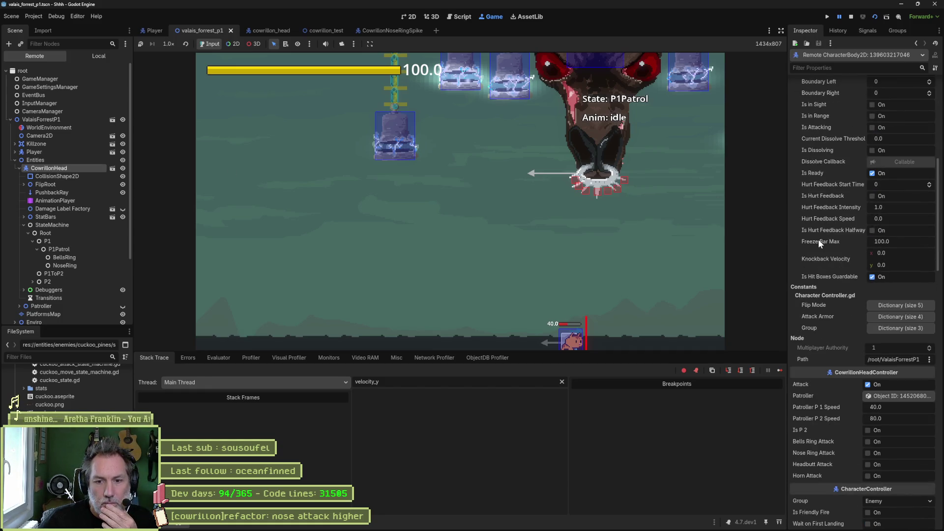
{"action": "scroll", "coordinate": [818, 239], "scroll_direction": "down", "scroll_amount": 5}
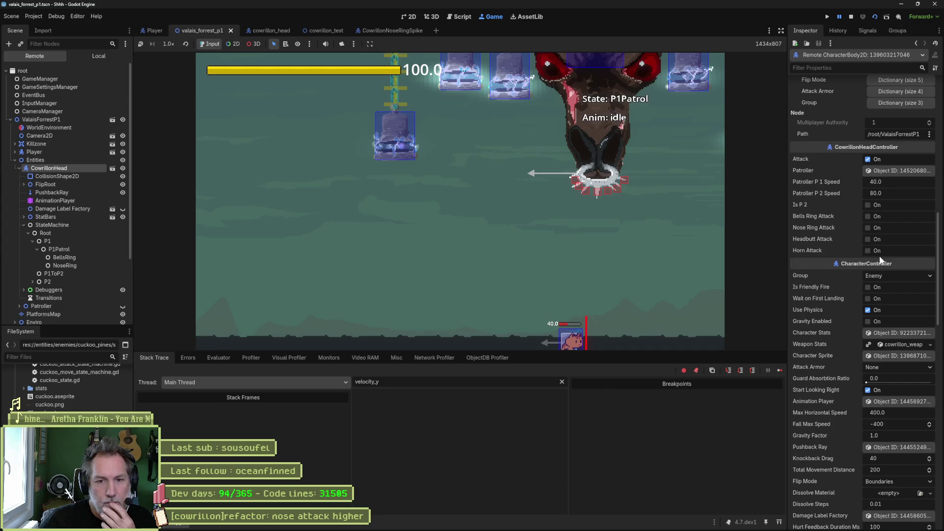
{"action": "left_click", "coordinate": [453, 17]}
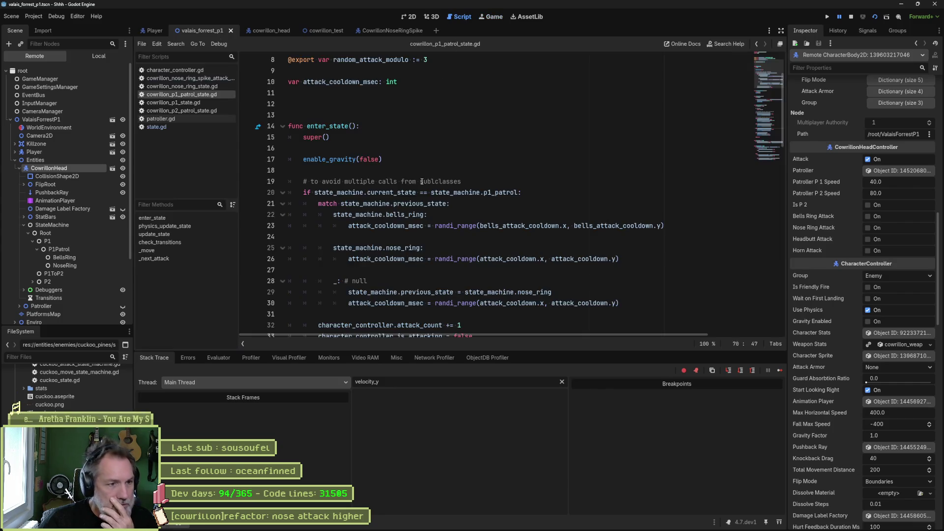
Break on line 29 to confirm the default branch runs, then stop the game and clear the breakpoint.
{"action": "left_click", "coordinate": [247, 293]}
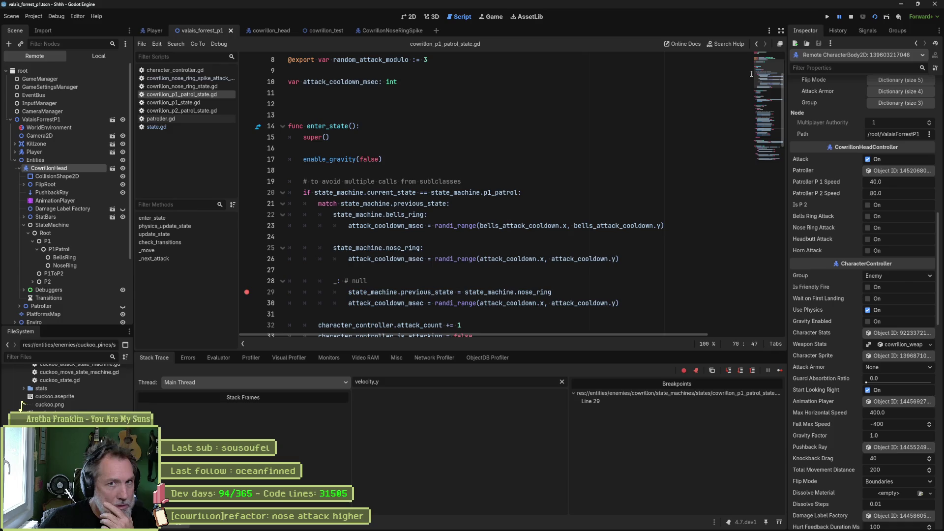
{"action": "left_click", "coordinate": [839, 16]}
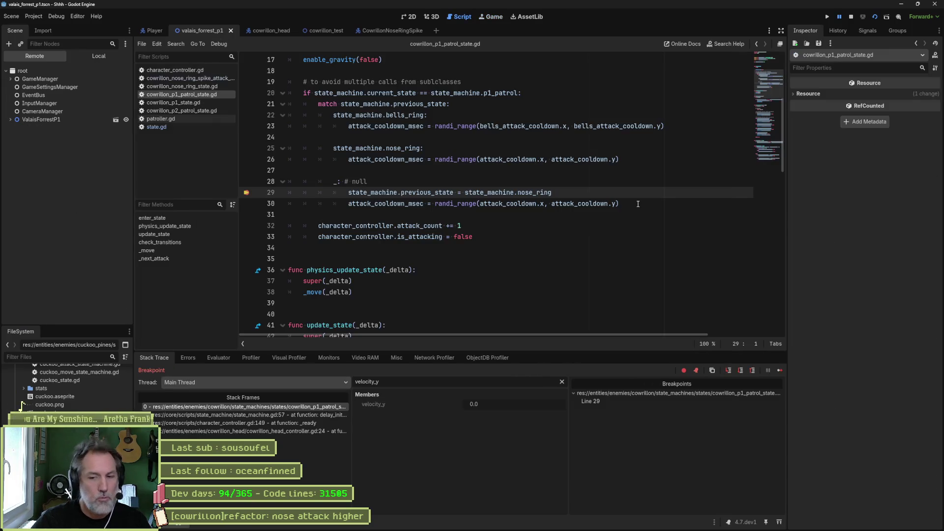
{"action": "key", "text": "F8"}
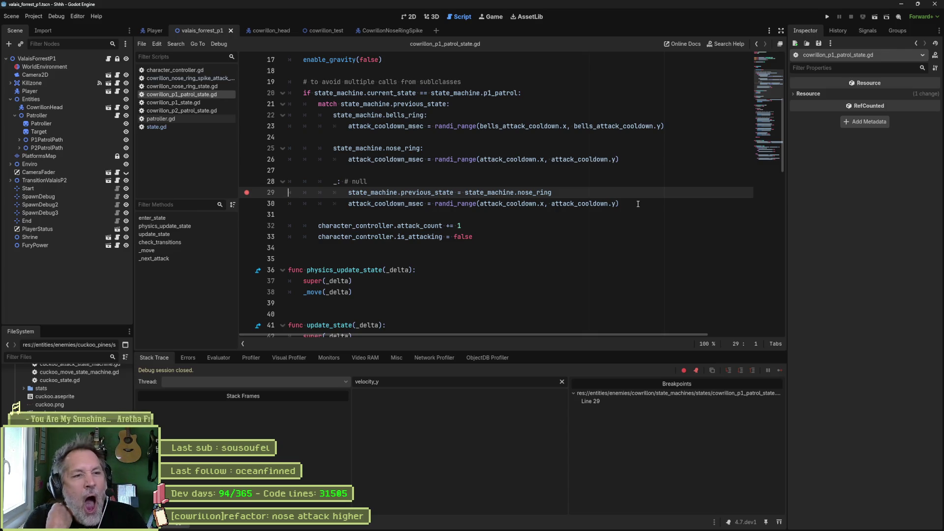
{"action": "left_click", "coordinate": [249, 191]}
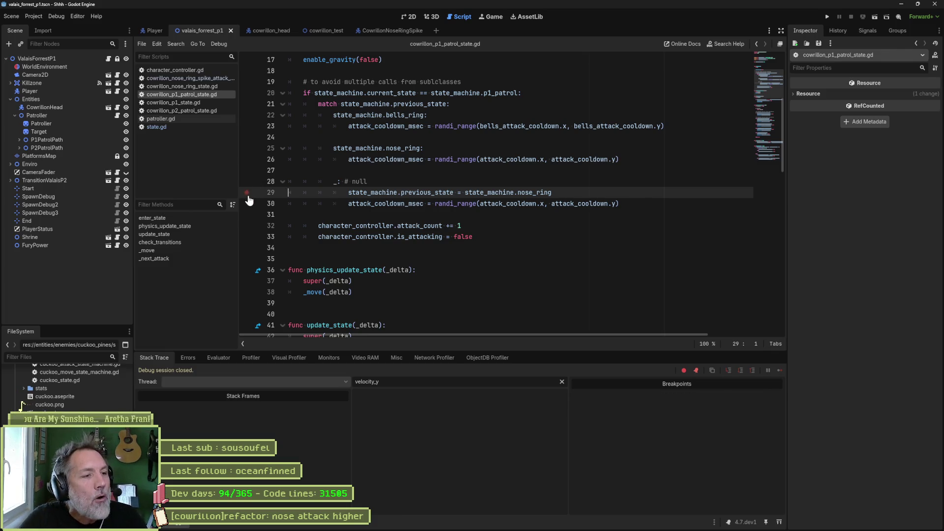
Rerun the valais_forrest_p1 scene to watch the boss perform its NoseRing ring attack.
{"action": "left_click", "coordinate": [426, 208]}
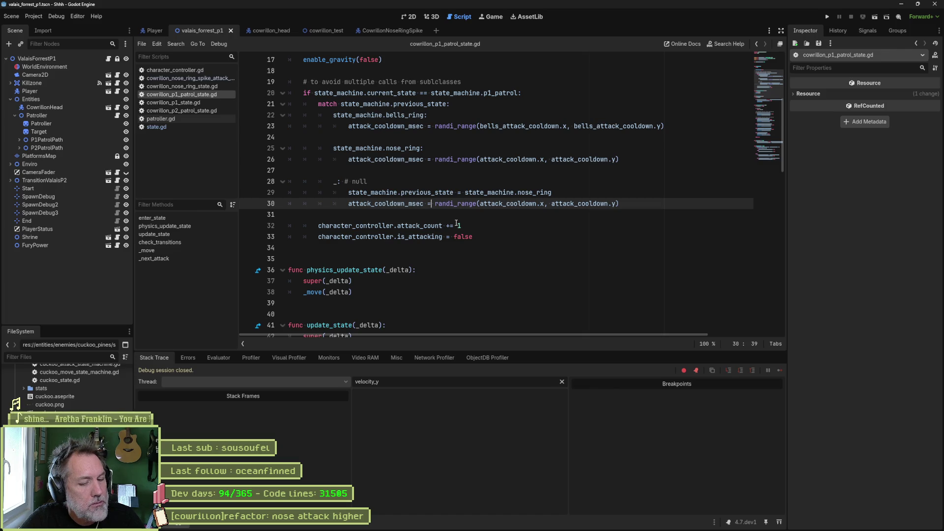
{"action": "key", "text": "F6"}
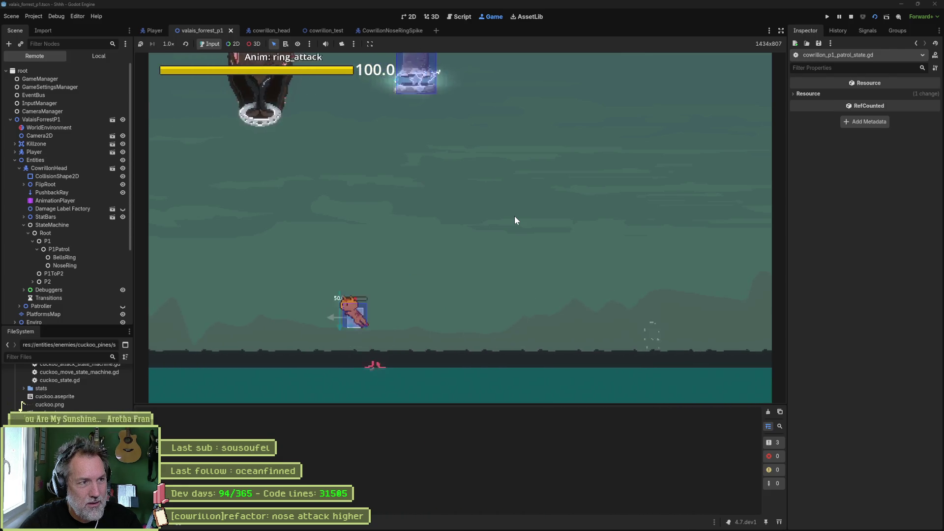
Stop the running level with F8 to return to cowrillon_p1_patrol_state.gd.
{"action": "key", "text": "F8"}
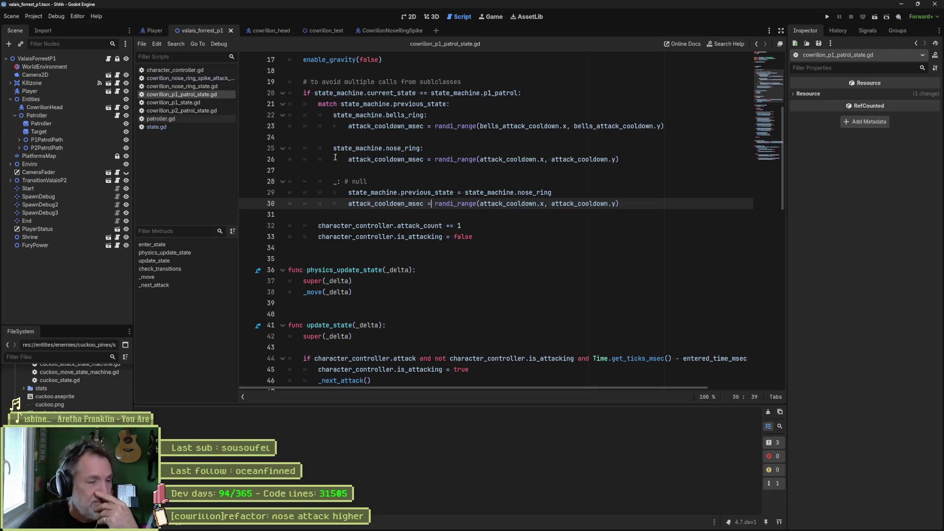
Set NoseRing's Vertical Distance to -50 in cowrillon_head, then rerun valais_forrest_p1.
{"action": "left_click", "coordinate": [274, 31]}
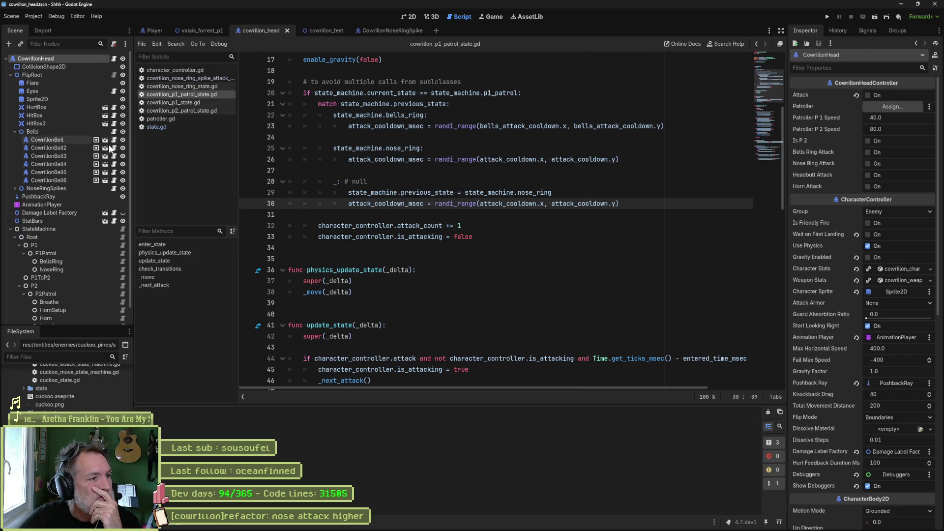
{"action": "left_click", "coordinate": [116, 269]}
{"action": "left_click", "coordinate": [903, 118]}
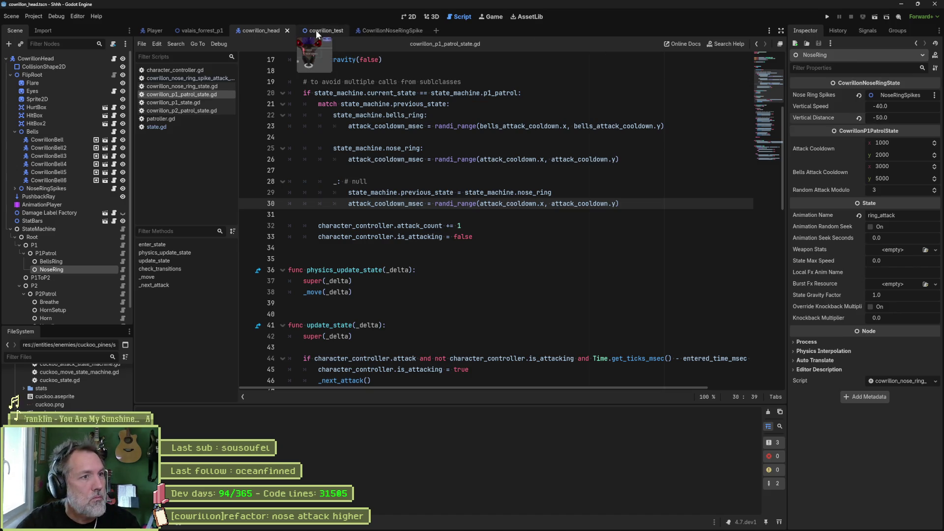
{"action": "left_click", "coordinate": [209, 31]}
{"action": "key", "text": "F6"}
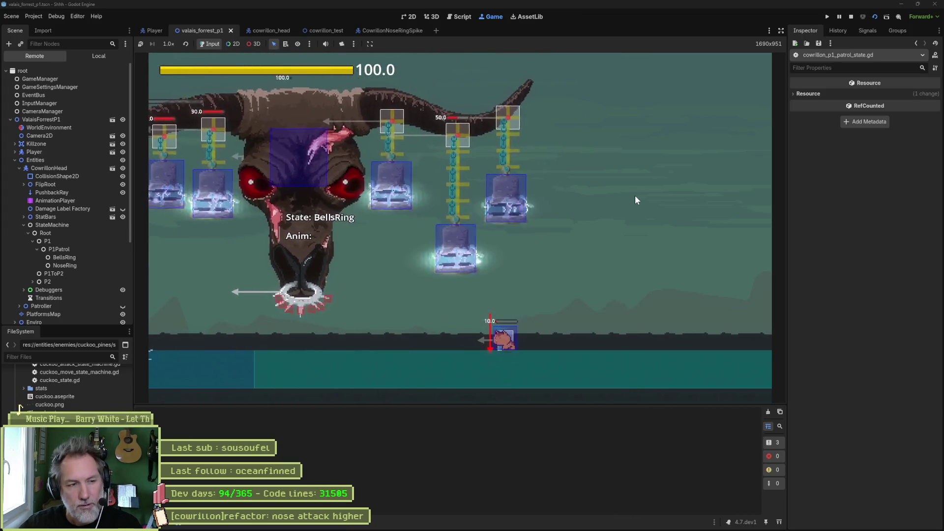
Add print_debug(self, " random attack pick") after line 91 in _next_attack and rerun the level.
{"action": "key", "text": "F8"}
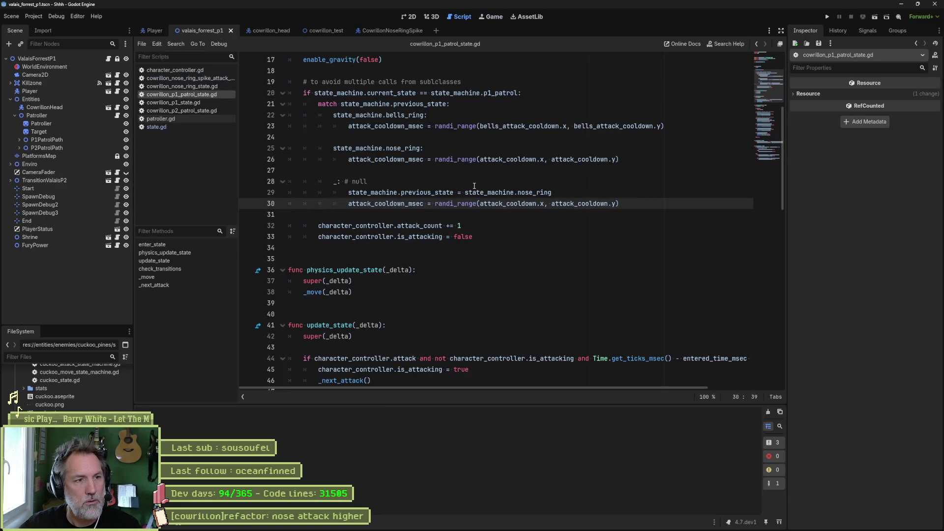
{"action": "scroll", "coordinate": [474, 185], "scroll_direction": "down", "scroll_amount": 14}
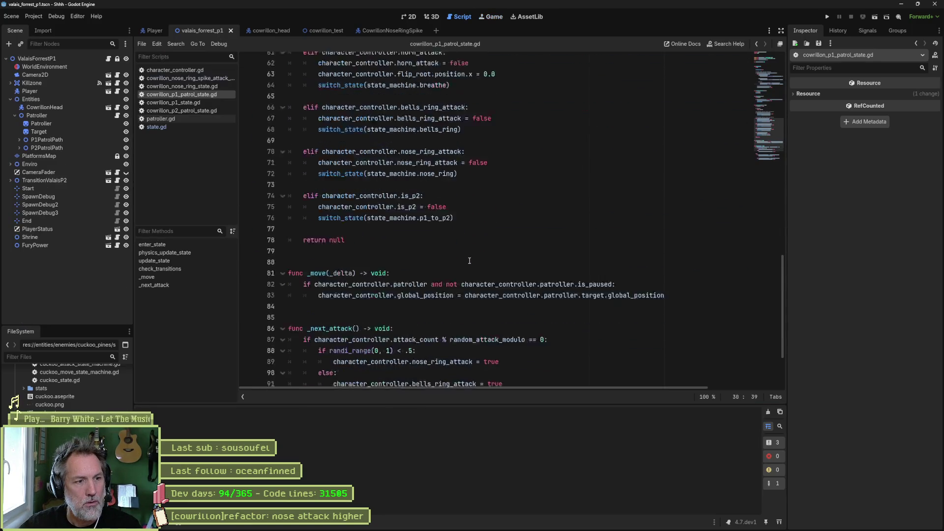
{"action": "scroll", "coordinate": [469, 260], "scroll_direction": "down", "scroll_amount": 3}
{"action": "left_click", "coordinate": [531, 291]}
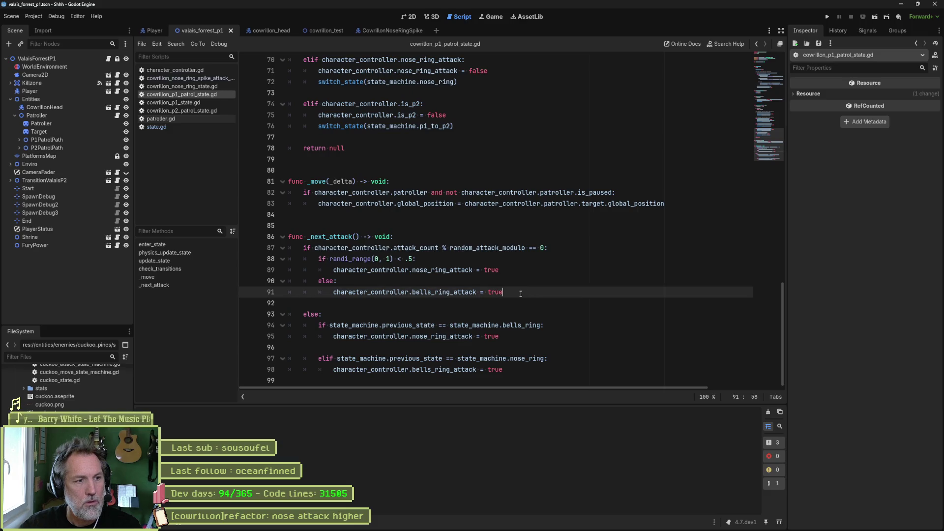
{"action": "key", "text": "Return"}
{"action": "type", "text": "int_debug(se"}
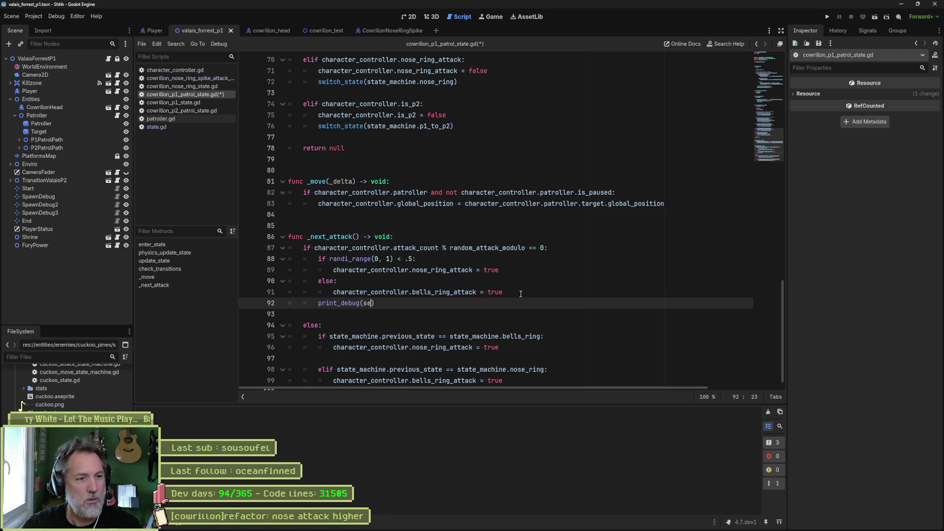
{"action": "type", "text": "lf, \" random attack pick"}
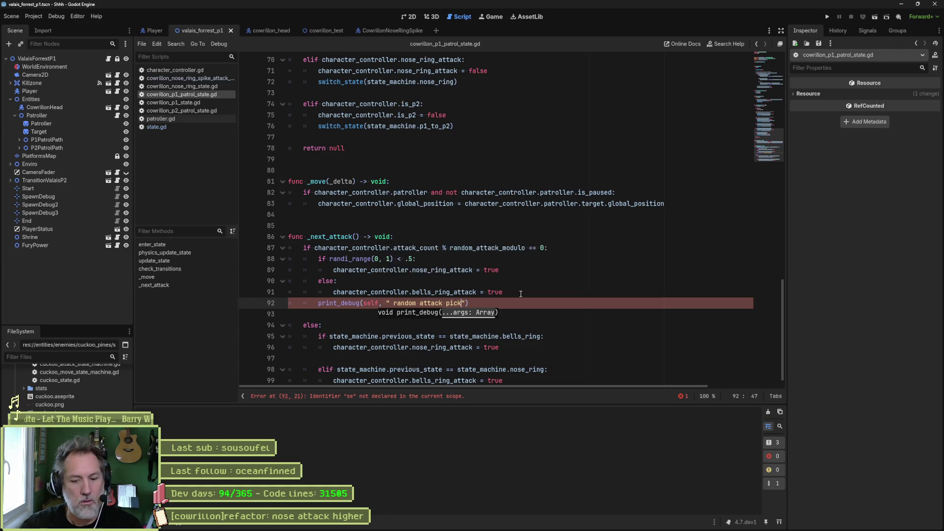
{"action": "key", "text": "F6"}
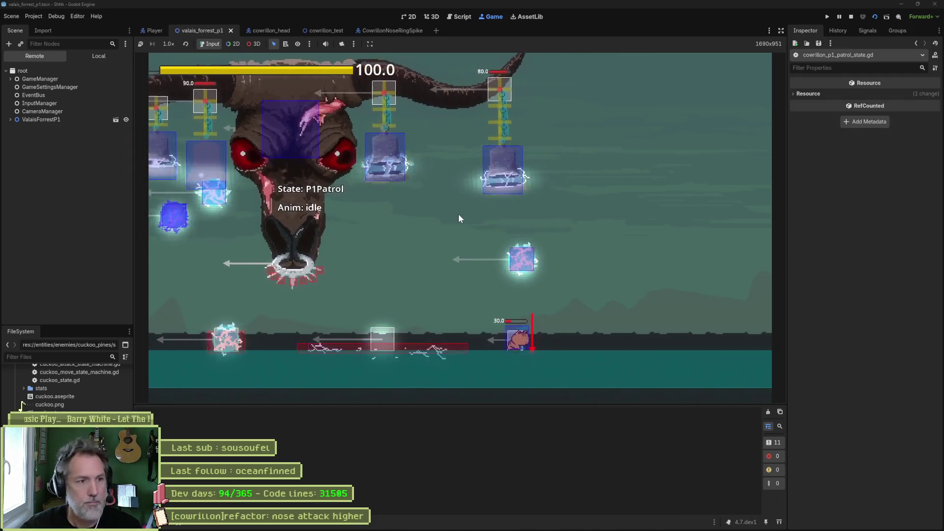
Pause the run, inspect the live CowrillonHead's attack count, then stop the game.
{"action": "left_click", "coordinate": [840, 17]}
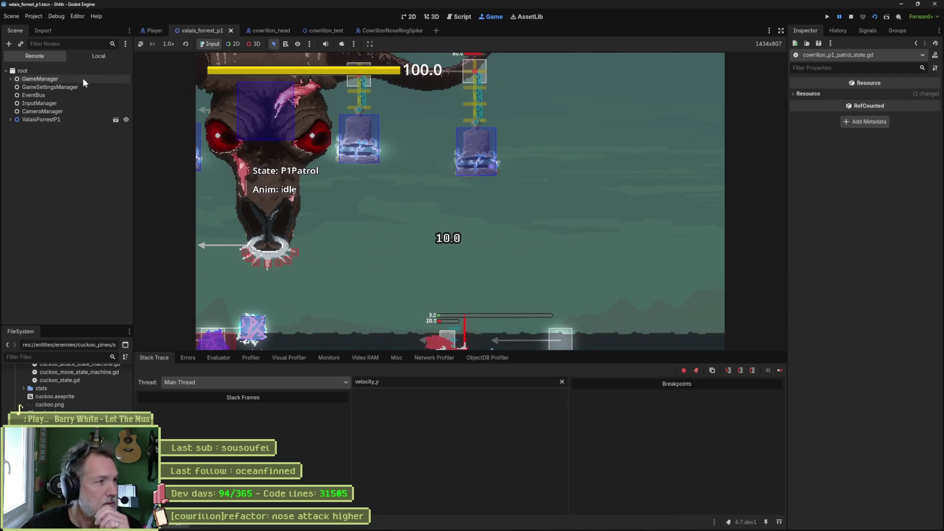
{"action": "left_click", "coordinate": [47, 119]}
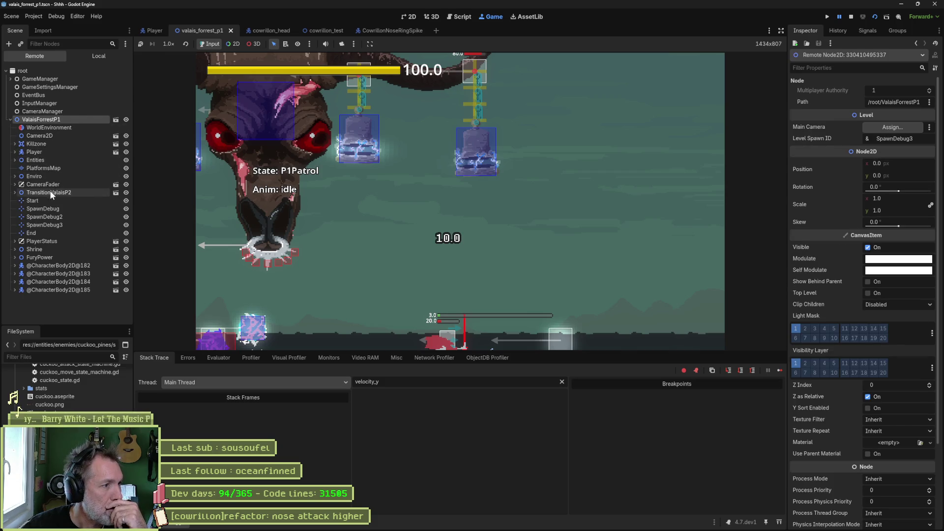
{"action": "left_click", "coordinate": [49, 168]}
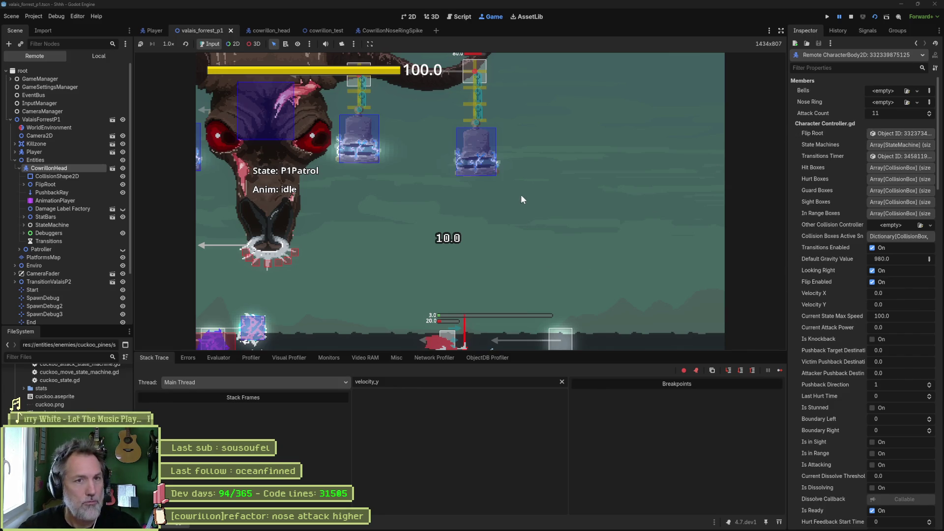
{"action": "key", "text": "F8"}
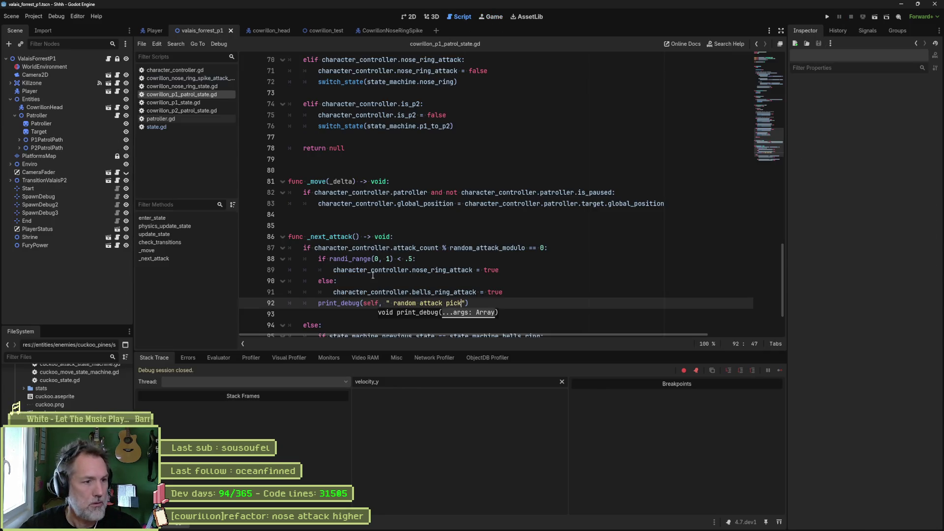
Review the random attack branch on lines 87–91, then show the Output log without ordinary messages.
{"action": "left_click", "coordinate": [373, 276]}
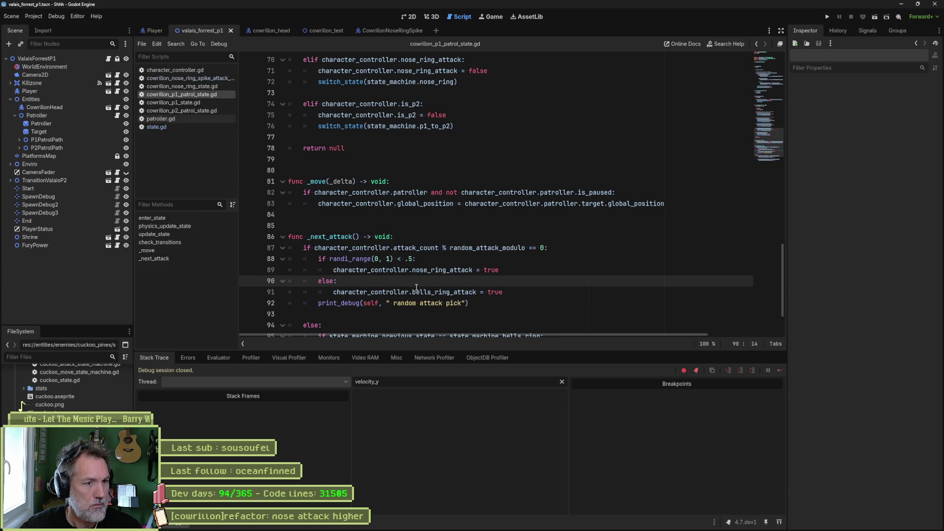
{"action": "left_click_drag", "start_coordinate": [417, 271], "coordinate": [421, 293]}
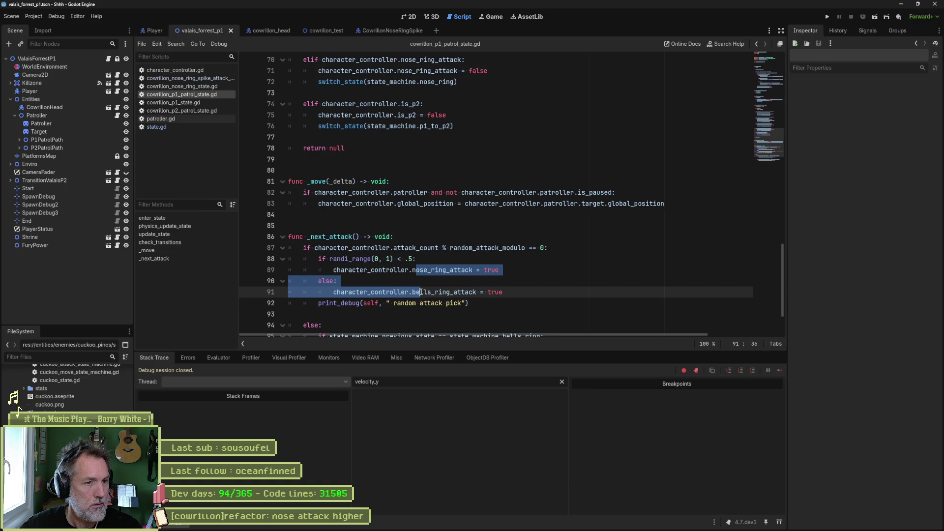
{"action": "left_click", "coordinate": [423, 248]}
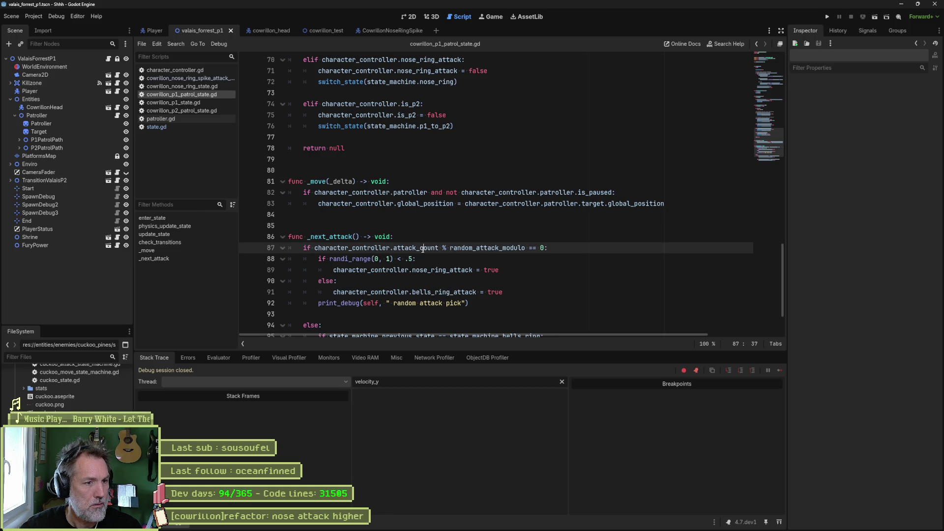
{"action": "key", "text": "alt+o"}
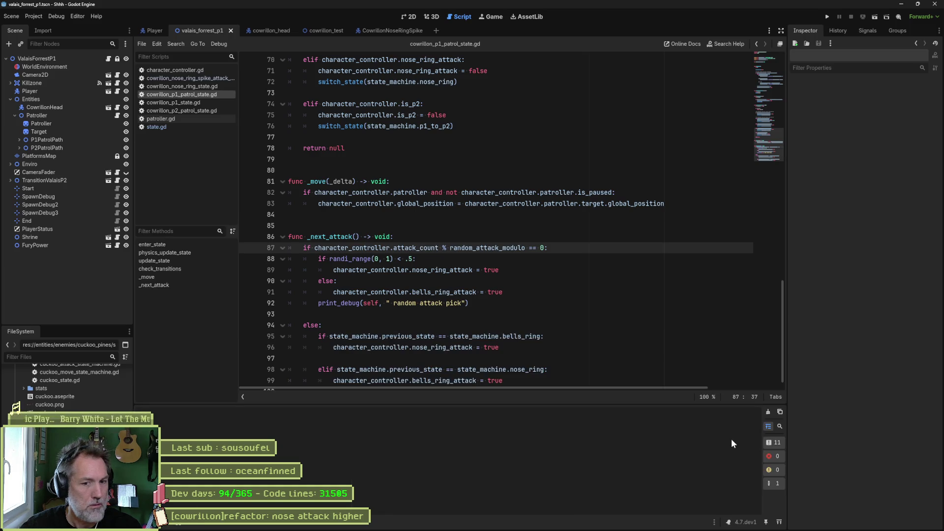
{"action": "left_click", "coordinate": [774, 445]}
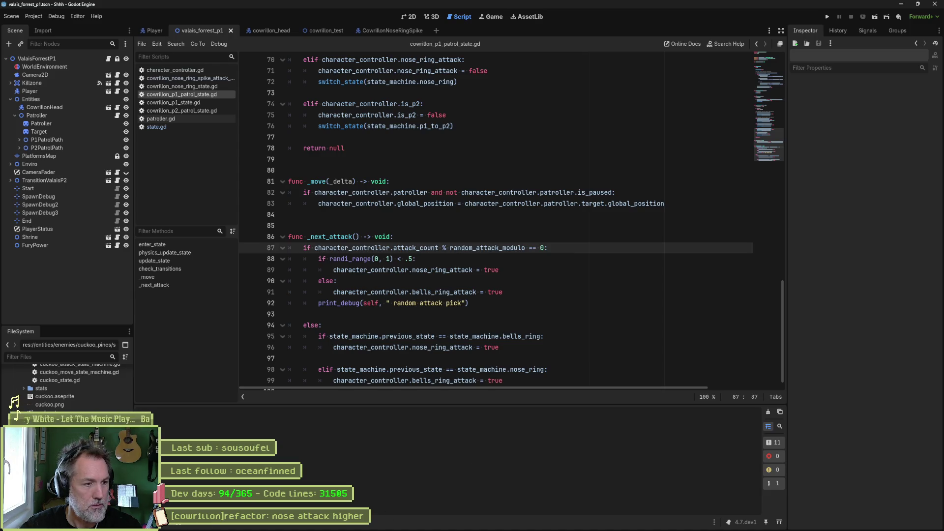
Give the script more room than the output, then relaunch Godot and reopen the Shhh project.
{"action": "scroll", "coordinate": [491, 246], "scroll_direction": "up", "scroll_amount": 3}
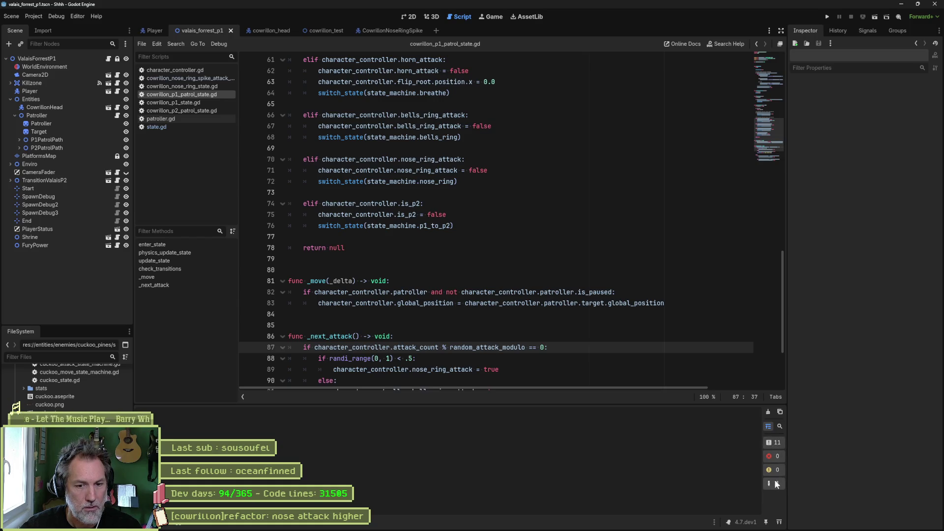
{"action": "mouse_move", "coordinate": [381, 406]}
{"action": "left_mouse_down"}
{"action": "mouse_move", "coordinate": [368, 412]}
{"action": "mouse_move", "coordinate": [650, 387]}
{"action": "left_mouse_up"}
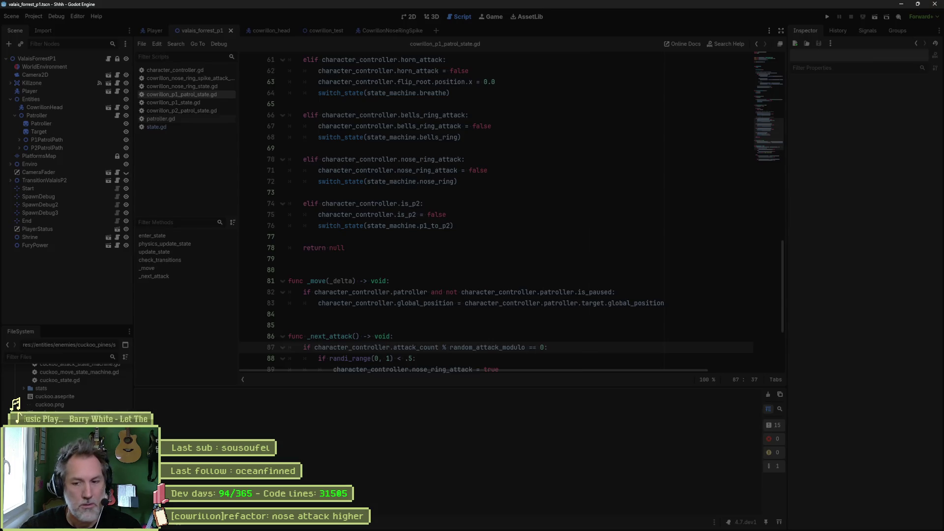
{"action": "mouse_move", "coordinate": [544, 509]}
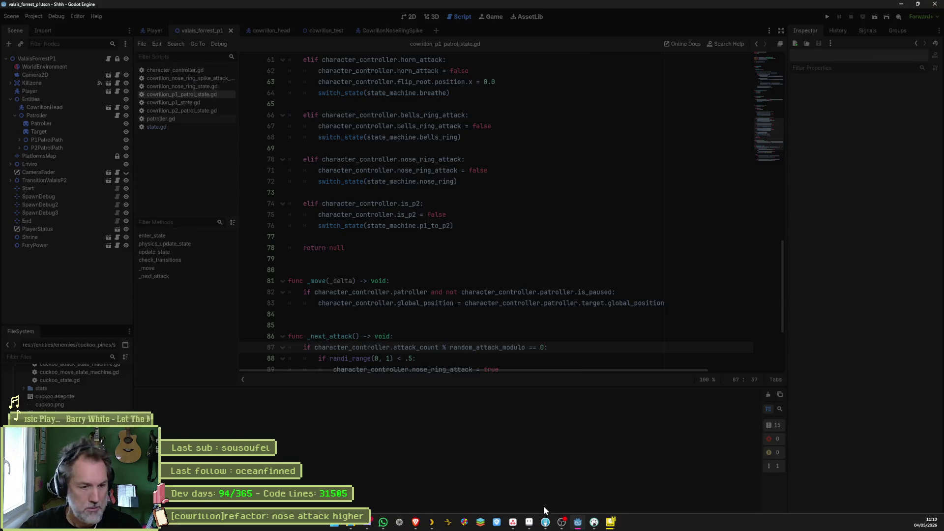
{"action": "left_click", "coordinate": [578, 526]}
{"action": "middle_click", "coordinate": [578, 525]}
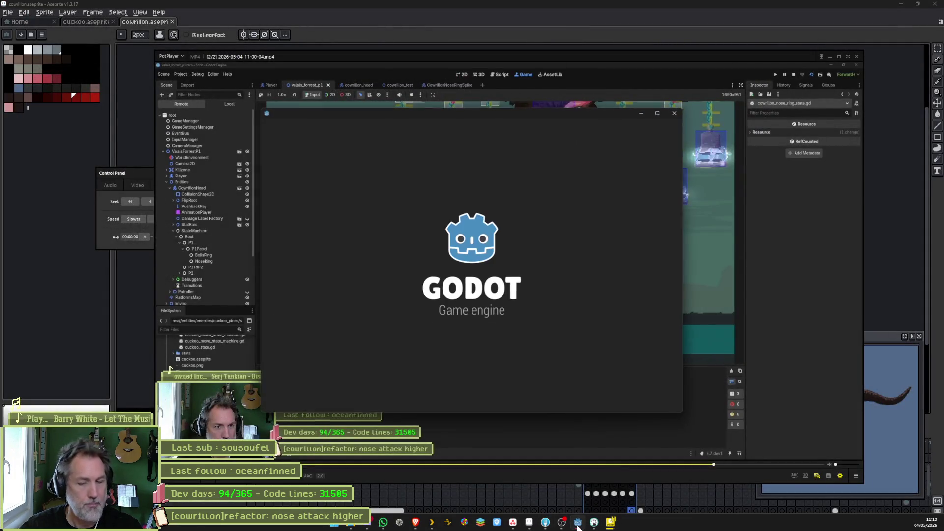
{"action": "double_click", "coordinate": [363, 169]}
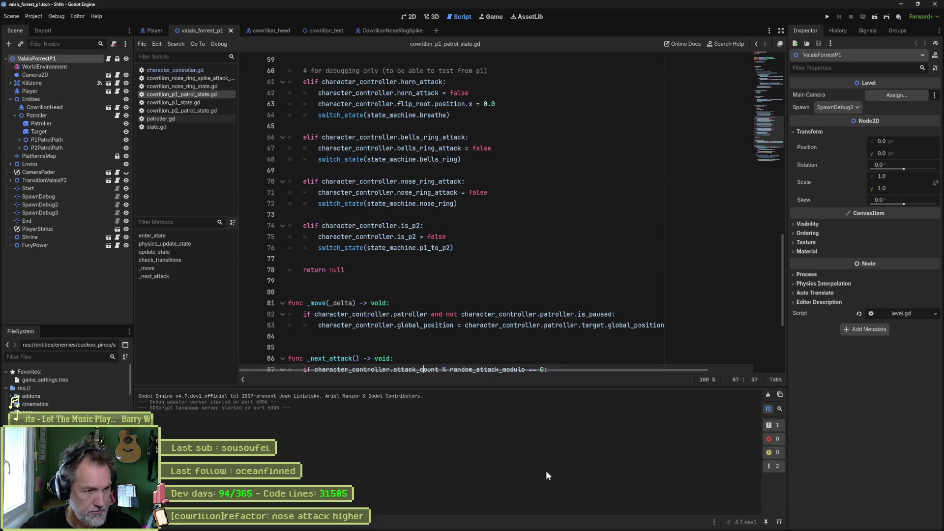
Run the project, confirm 'random attack pick' appears in the Output, then stop the game.
{"action": "key", "text": "F5"}
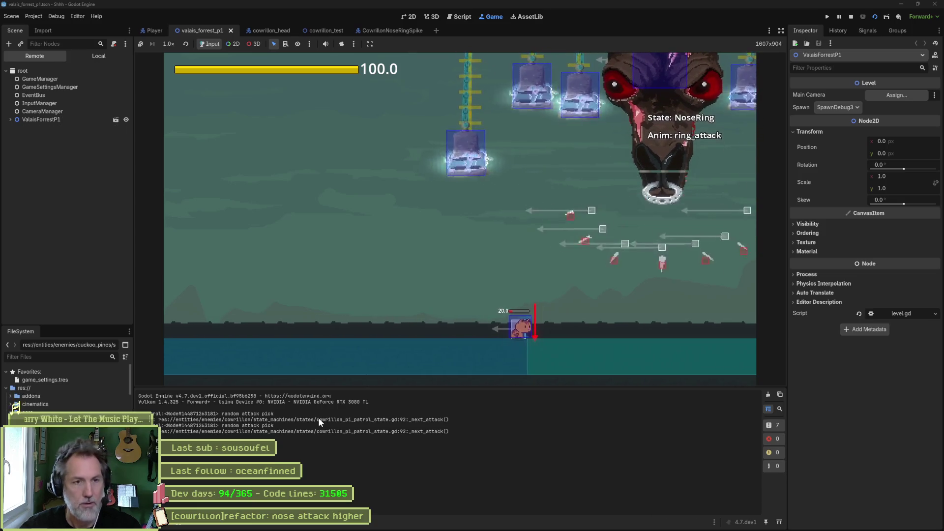
{"action": "key", "text": "F8"}
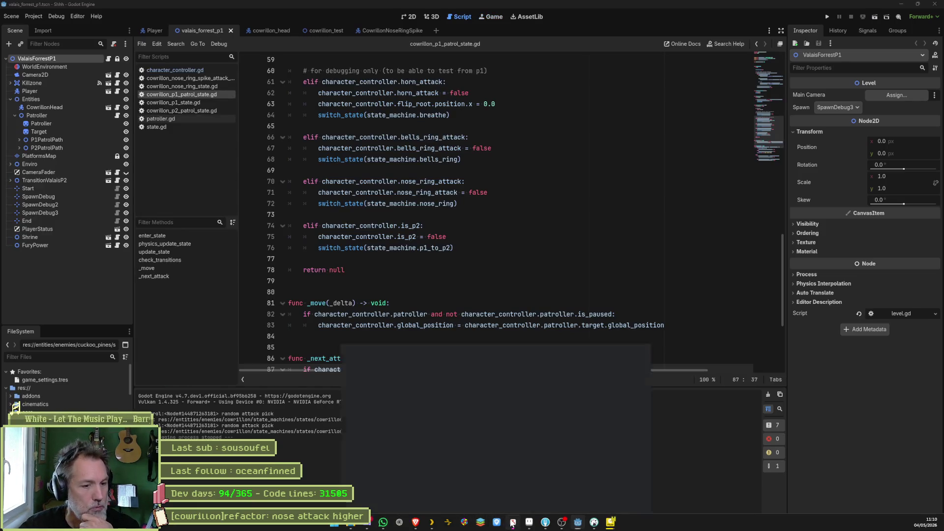
Check the 'nose attack higher' task details on the task board.
{"action": "key", "text": "alt+Tab"}
{"action": "left_click", "coordinate": [495, 141]}
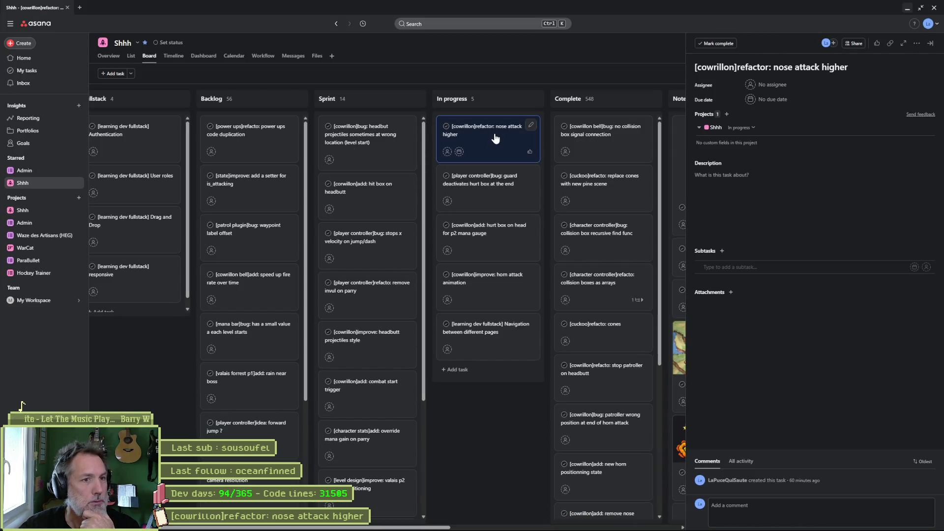
{"action": "left_click", "coordinate": [907, 8]}
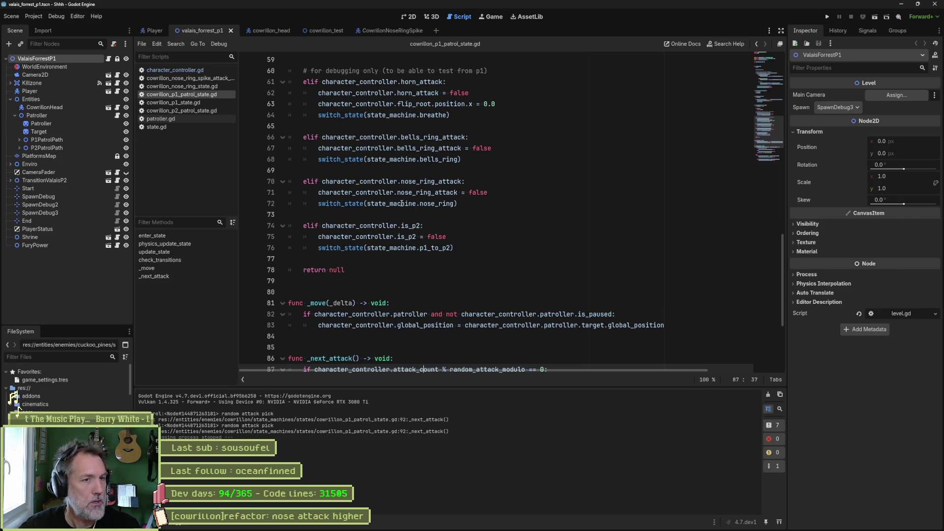
Review the attack transitions on lines 67–77 and open cowrillon_nose_ring_state.gd.
{"action": "left_click", "coordinate": [399, 263]}
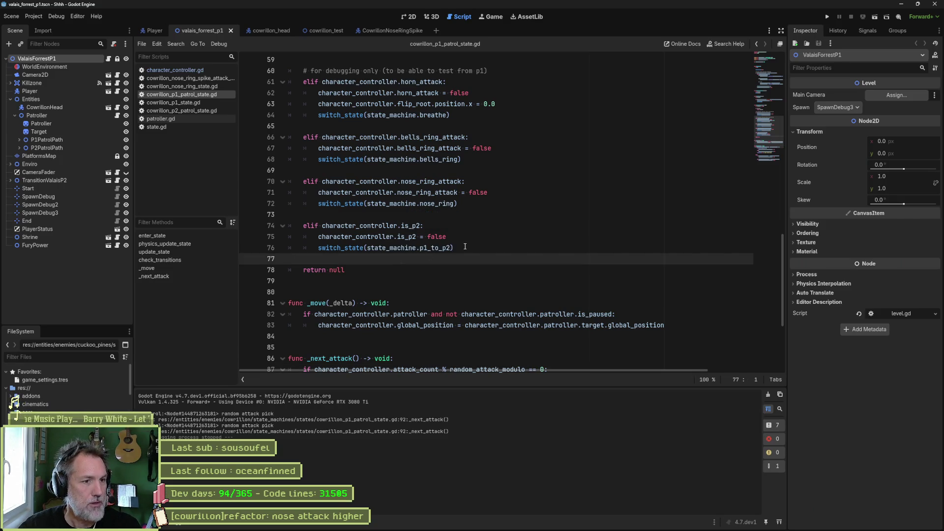
{"action": "key", "text": "Up"}
{"action": "key", "text": "Up"}
{"action": "key", "text": "Up"}
{"action": "key", "text": "End"}
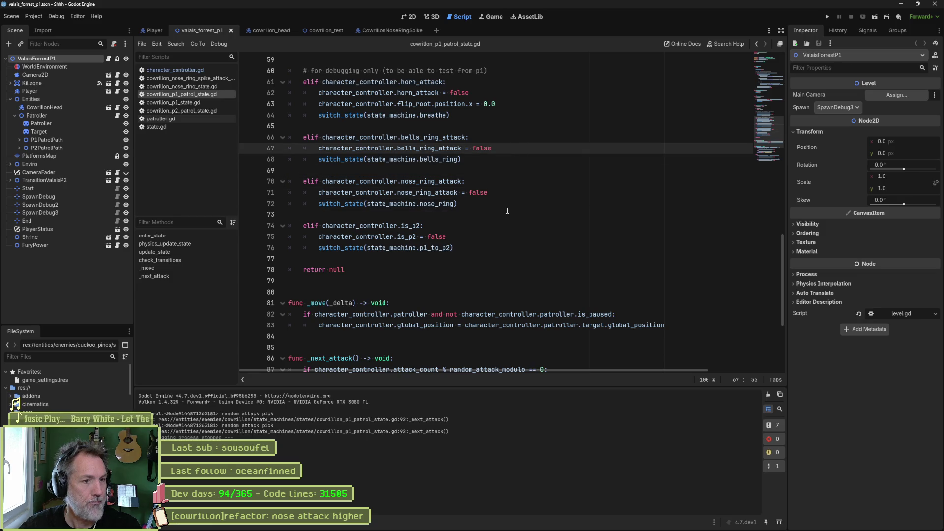
{"action": "left_click", "coordinate": [508, 211]}
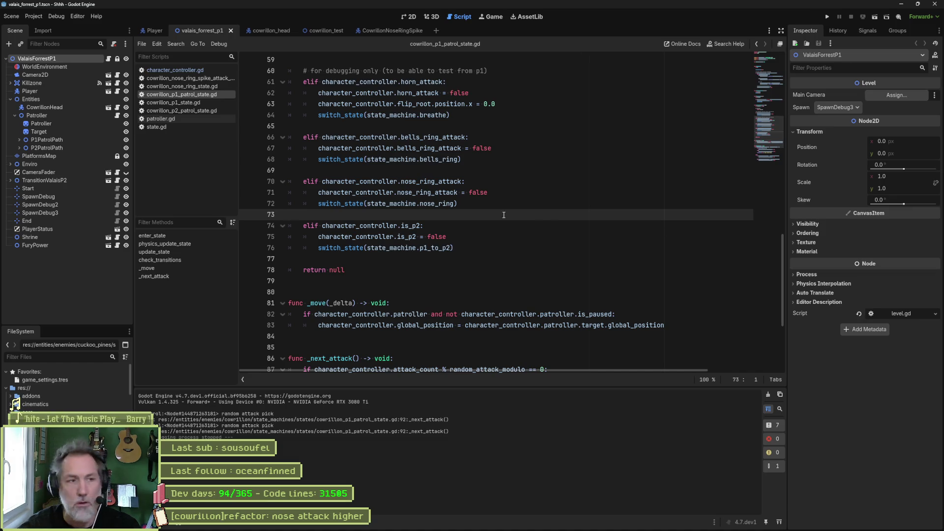
{"action": "left_click", "coordinate": [188, 87]}
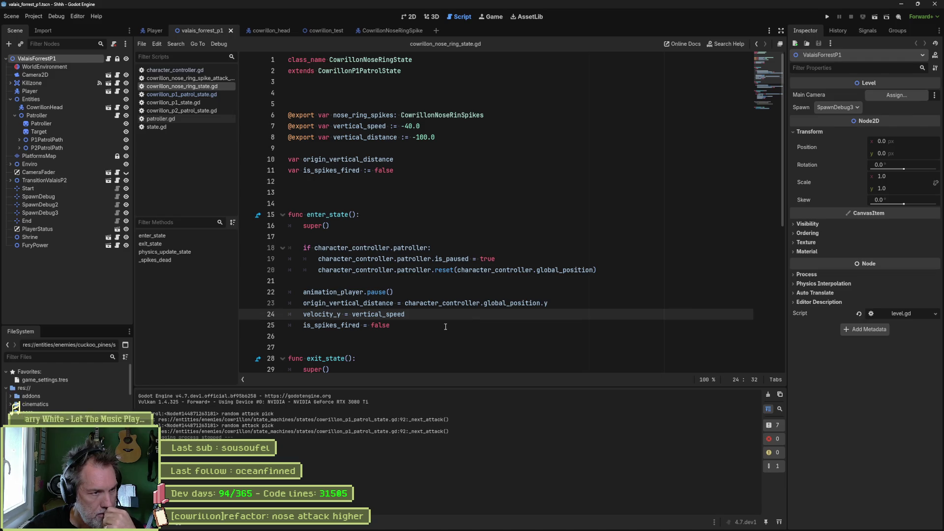
Read through the nose ring spike logic, then bring up the Asana task board.
{"action": "scroll", "coordinate": [445, 327], "scroll_direction": "down", "scroll_amount": 6}
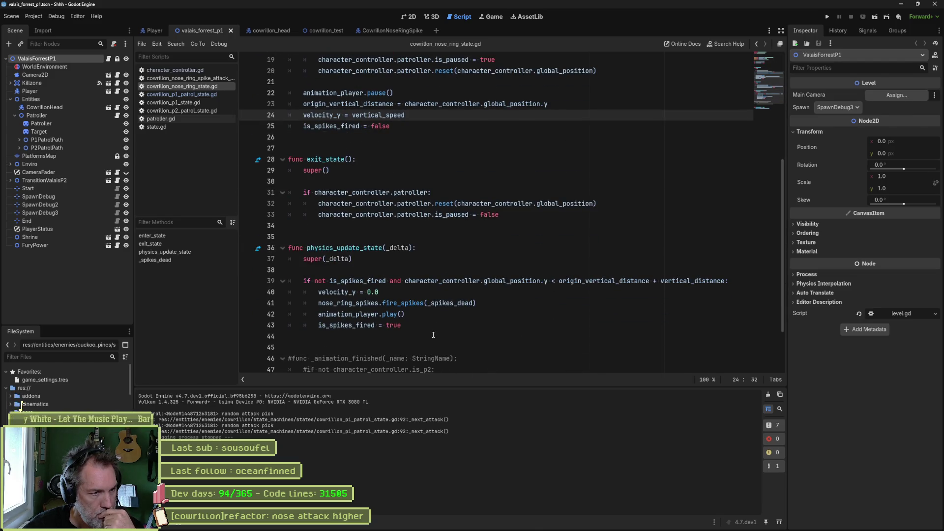
{"action": "scroll", "coordinate": [433, 335], "scroll_direction": "down", "scroll_amount": 2}
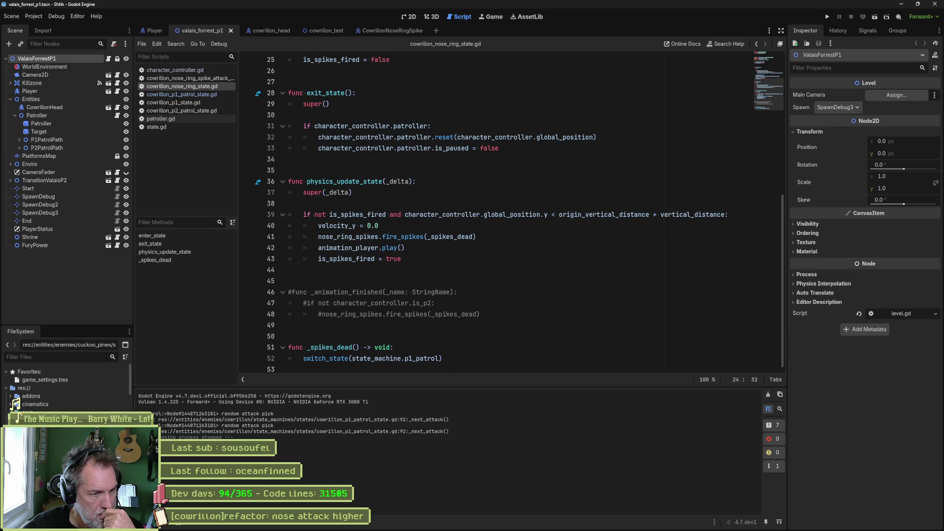
{"action": "left_click", "coordinate": [497, 522]}
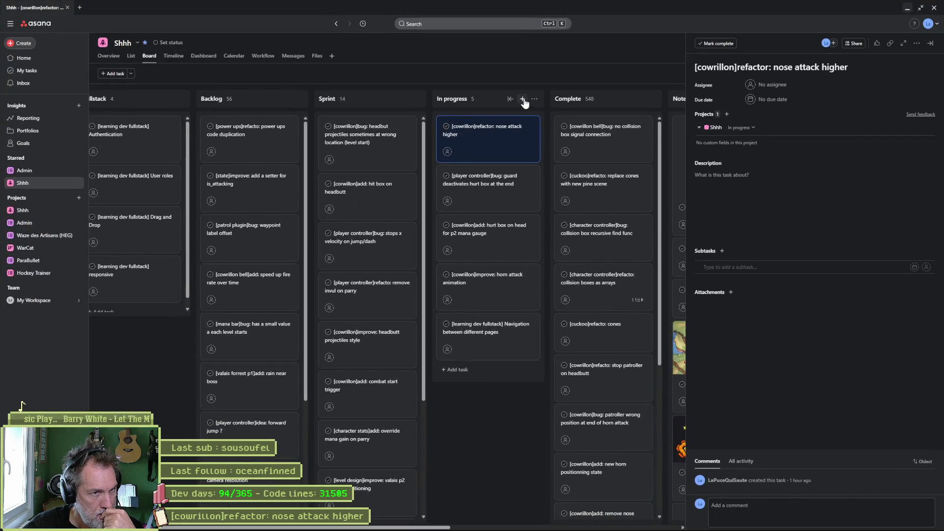
Create an In progress card titled '[cowrillon]bug: modulo attacks', then minimize the browser.
{"action": "left_click", "coordinate": [523, 100]}
{"action": "type", "text": "[cowril"}
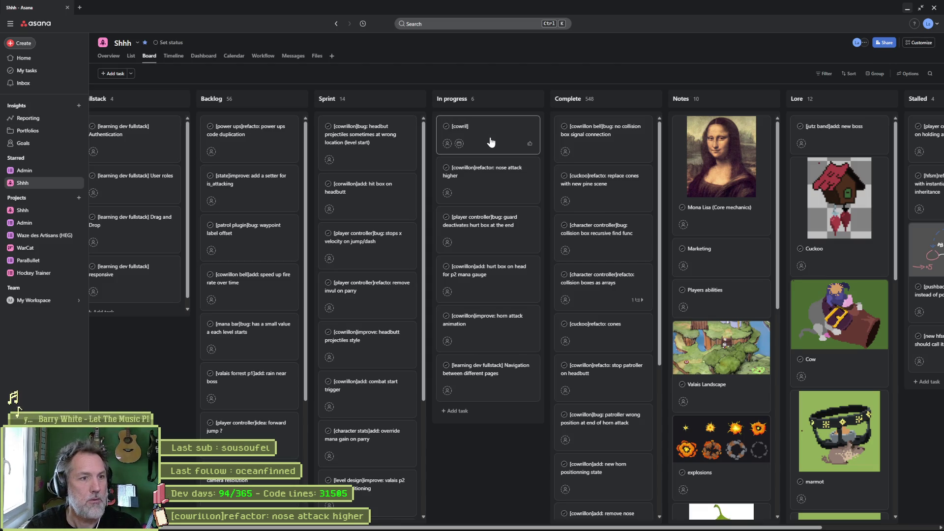
{"action": "type", "text": "lon]bug:"}
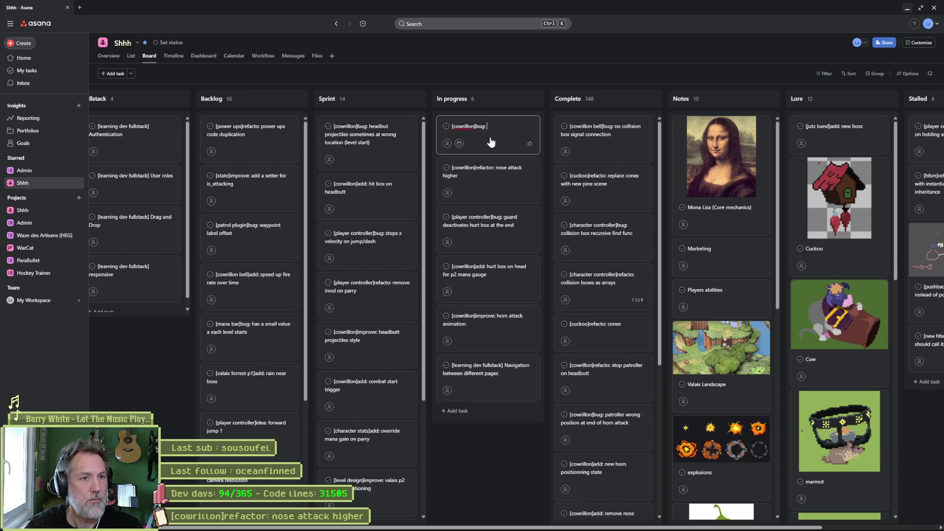
{"action": "key", "text": "BackSpace"}
{"action": "key", "text": "BackSpace"}
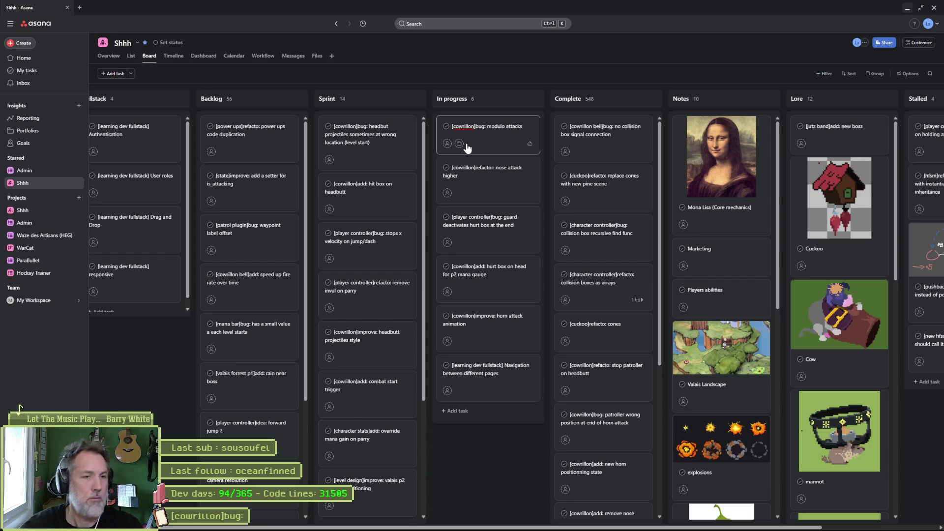
{"action": "left_click", "coordinate": [495, 72]}
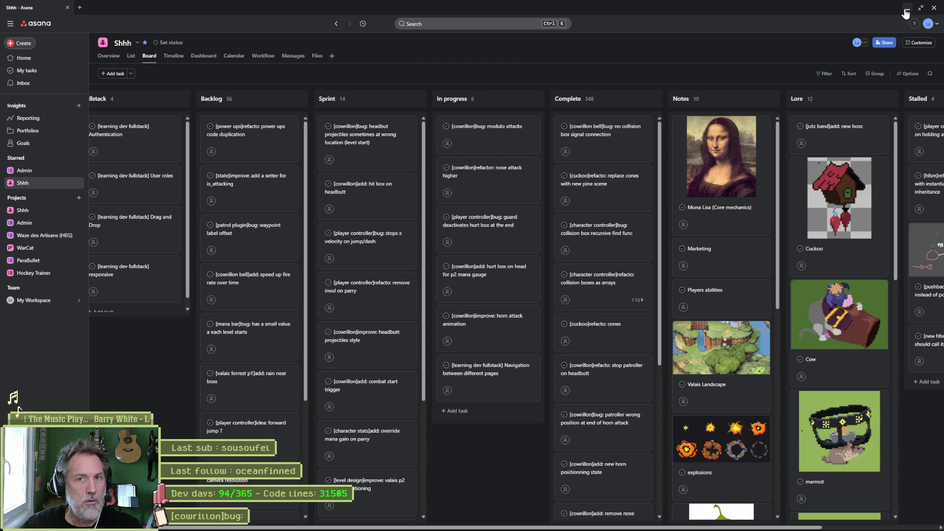
{"action": "left_click", "coordinate": [907, 8]}
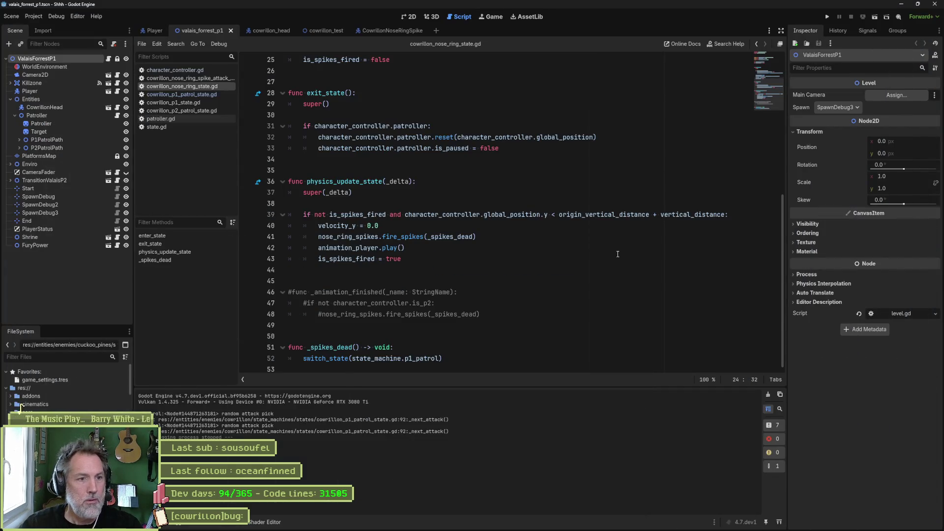
Open cowrillon_p1_patrol_state.gd and copy the whole _next_attack function on lines 86–99.
{"action": "left_click", "coordinate": [193, 95]}
{"action": "scroll", "coordinate": [463, 288], "scroll_direction": "down", "scroll_amount": 5}
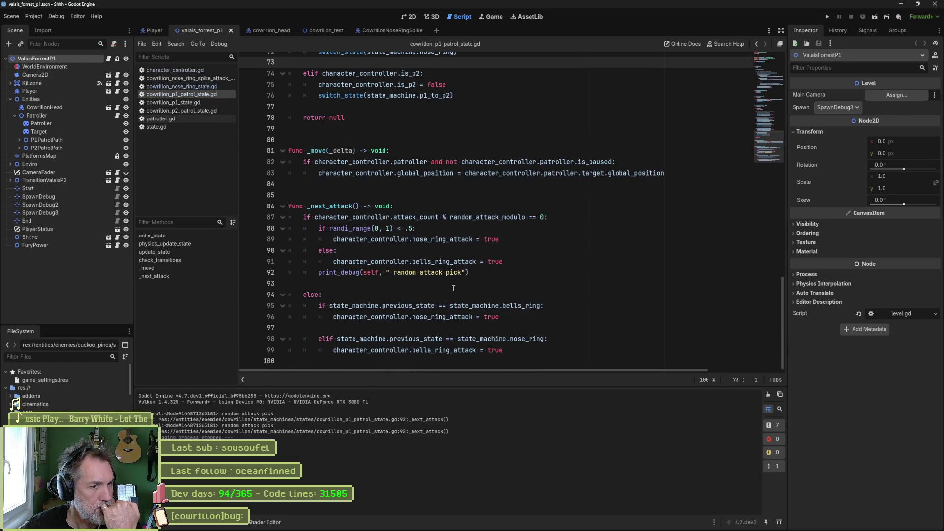
{"action": "double_click", "coordinate": [429, 217]}
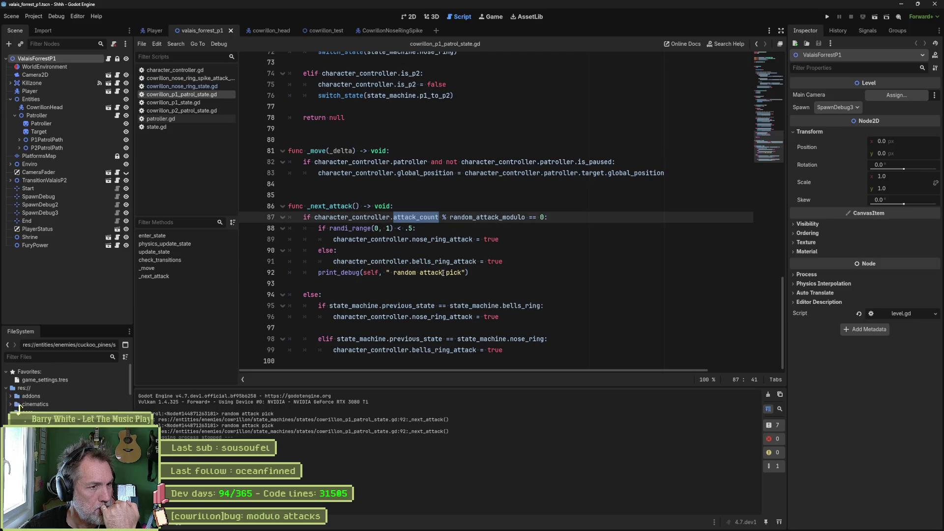
{"action": "left_click_drag", "start_coordinate": [510, 347], "coordinate": [273, 210]}
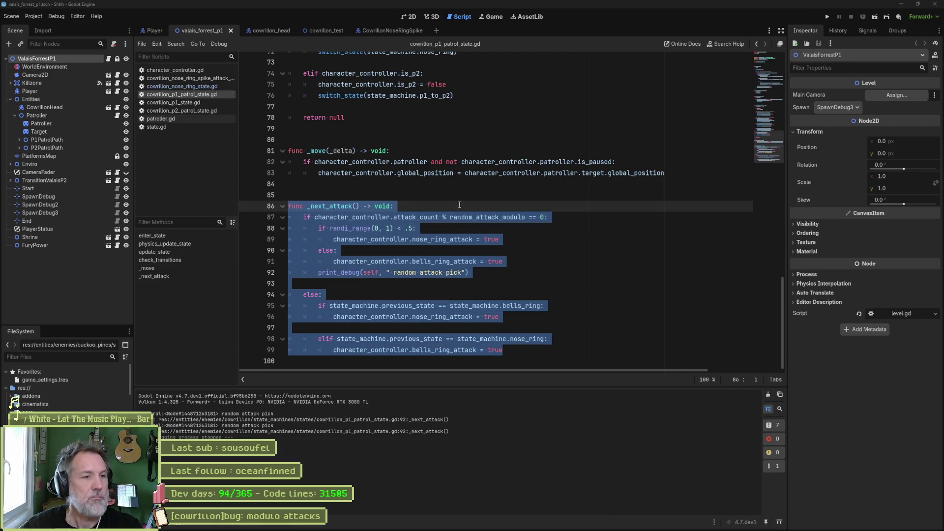
{"action": "key", "text": "alt+Tab"}
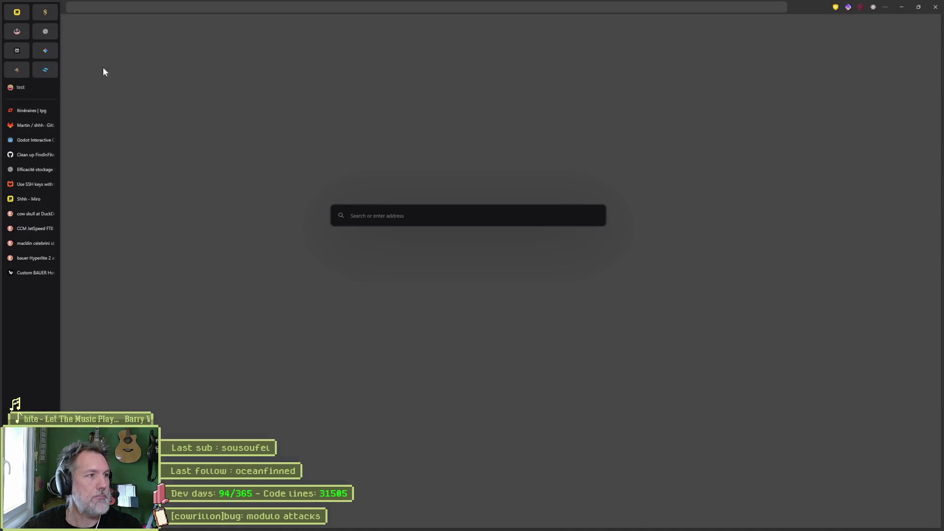
Ask ChatGPT, in French, for a random attack every third hit, including the pasted _next_attack code.
{"action": "key", "text": "ctrl+t"}
{"action": "type", "text": "chat"}
{"action": "key", "text": "Return"}
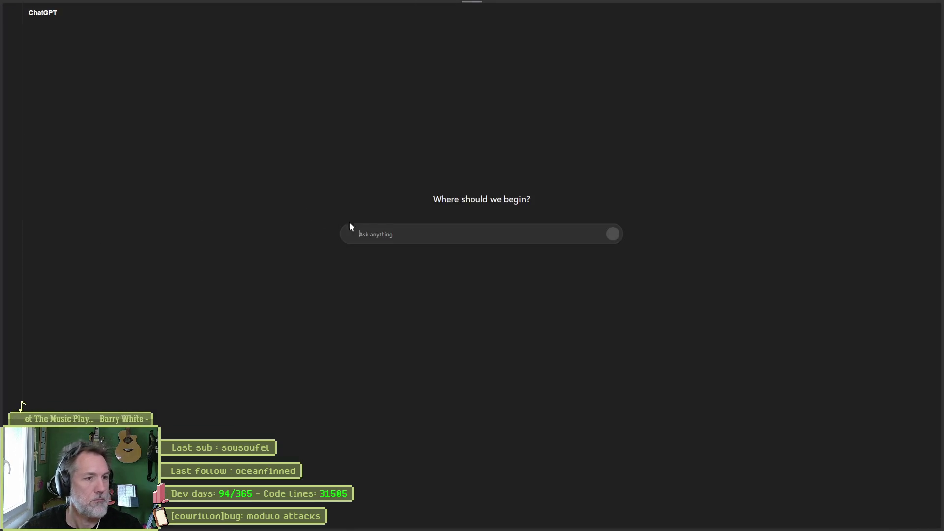
{"action": "type", "text": "je veux que tous les 3 coups, il y aie une a"}
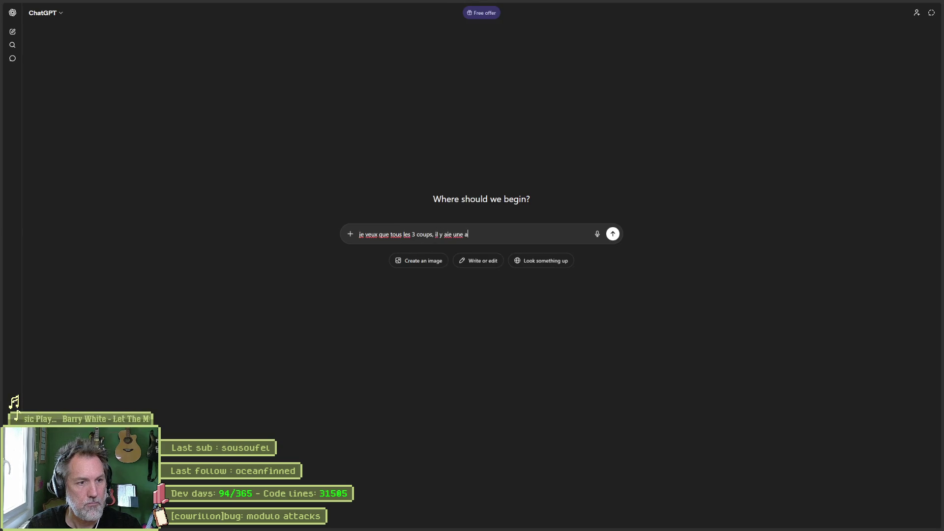
{"action": "type", "text": "ttack random en gds r"}
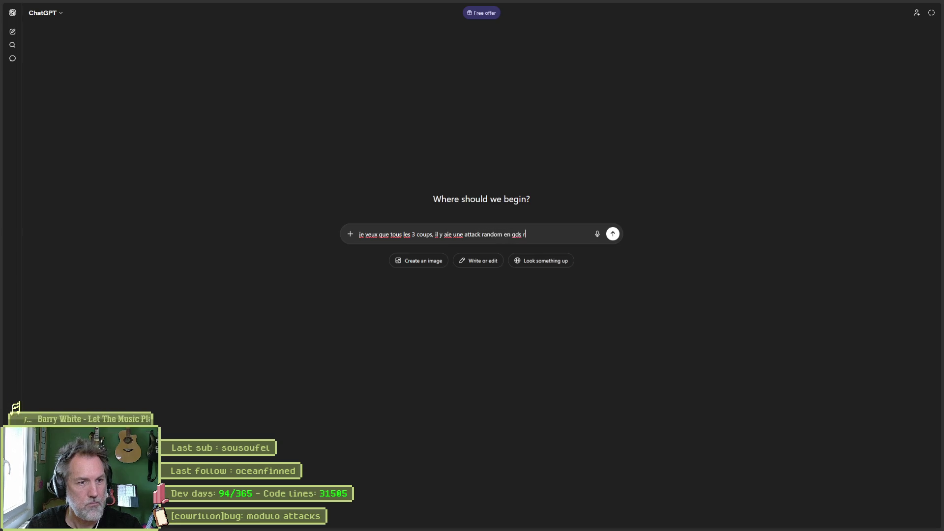
{"action": "type", "text": "cript :"}
{"action": "key", "text": "shift+Return"}
{"action": "type", "text": "func _next_attack() -> void: \tif character_controller.attack_count % random_attack_modulo == 0: \t\tif randi_range(0, 1) < .5: \t\t\tcharacter_controller.nose_ring_attack = true \t\telse: \t\t\tcharacter_controller.bells_ring_attack = true \t\tprint_debug(self, \" random attack pick\")  \telse: \t\tif state_machine.previous_state == state_machine.bells_ring: \t\t\tcharacter_controller.nose_ring_attack = true  \t\telif state_machine.previous_state == state_machine.nose_ring: \t\t\tcharacter_controller.bells_ring_attack = true"}
{"action": "key", "text": "Return"}
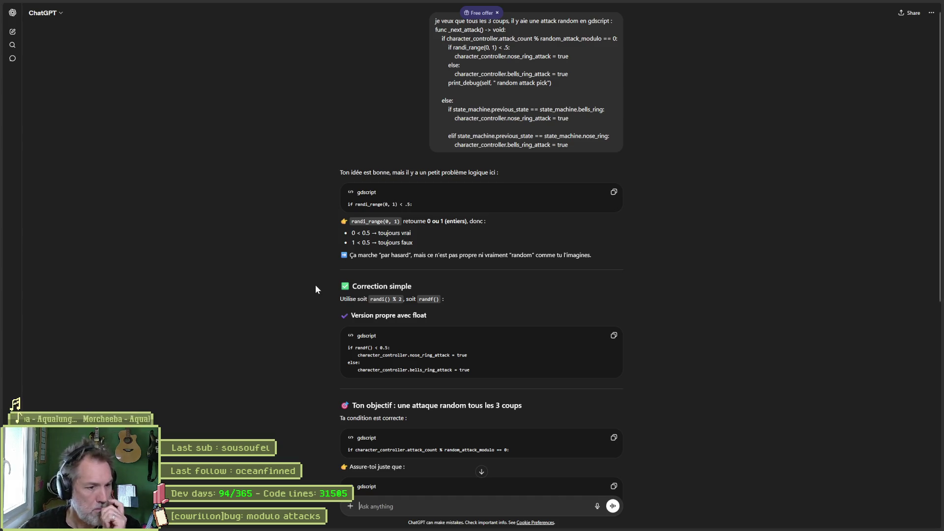
Read ChatGPT's 'Version améliorée', then replace the old _next_attack with it and save.
{"action": "scroll", "coordinate": [316, 295], "scroll_direction": "down", "scroll_amount": 1}
{"action": "scroll", "coordinate": [370, 453], "scroll_direction": "down", "scroll_amount": 1}
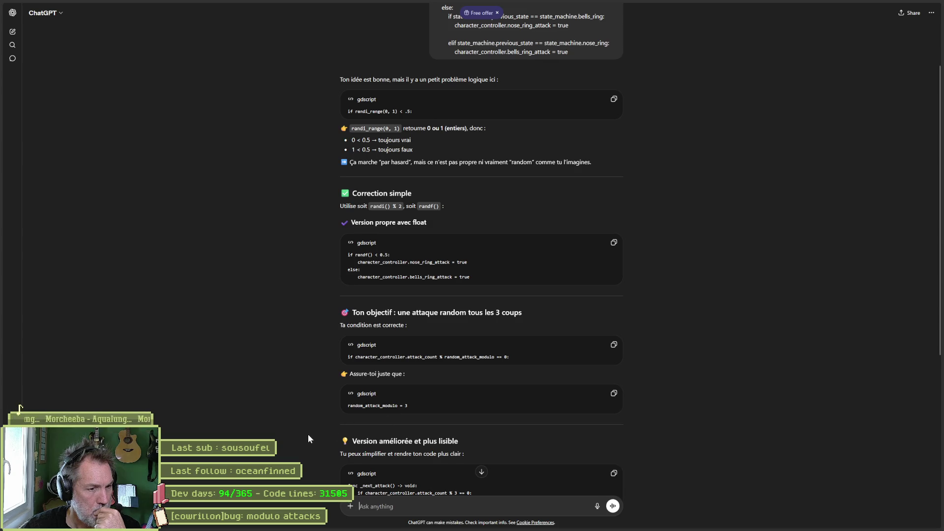
{"action": "scroll", "coordinate": [309, 438], "scroll_direction": "down", "scroll_amount": 2}
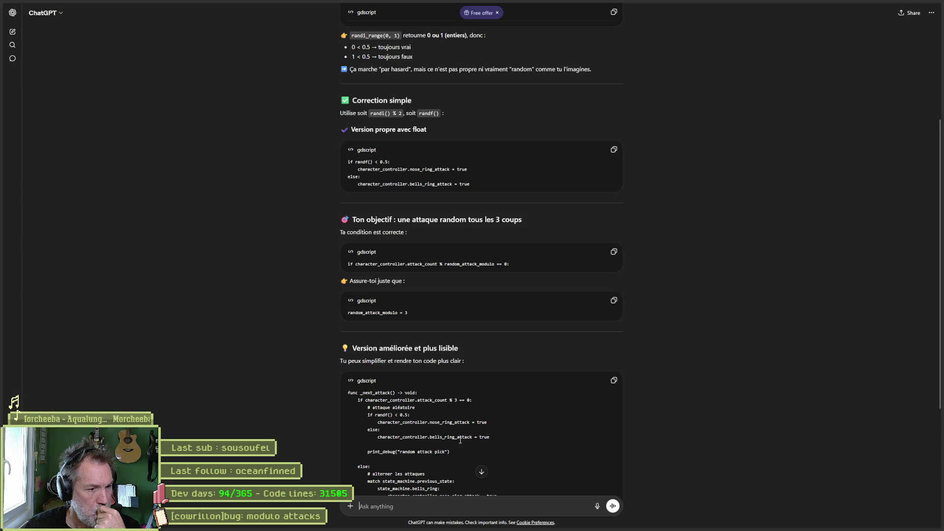
{"action": "scroll", "coordinate": [492, 437], "scroll_direction": "down", "scroll_amount": 2}
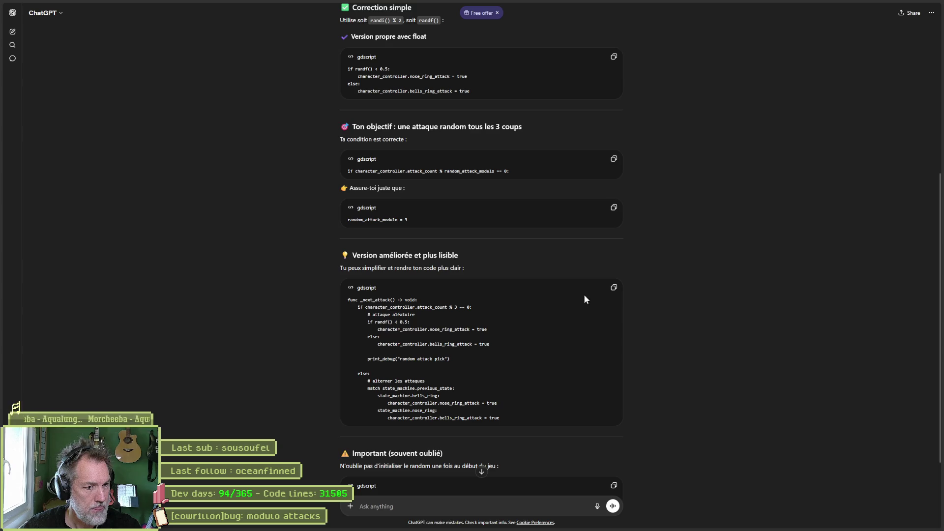
{"action": "key", "text": "alt+Tab"}
{"action": "mouse_move", "coordinate": [511, 350]}
{"action": "left_mouse_down"}
{"action": "mouse_move", "coordinate": [474, 339]}
{"action": "mouse_move", "coordinate": [244, 208]}
{"action": "left_mouse_up"}
{"action": "type", "text": "func _next_attack() -> void: \tif character_controller.attack_count % 3 == 0: \t\t# attaque aléatoire \t\tif randf() < 0.5: \t\t\tcharacter_controller.nose_ring_attack = true \t\telse: \t\t\tcharacter_controller.bells_ring_attack = true \t\t \t\tprint_debug(\"random attack pick\") \t \telse: \t\t# alterner les attaques \t\tmatch state_machine.previous_state: \t\t\tstate_machine.bells_ring: \t\t\t\tcharacter_controller.nose_ring_attack = true \t\t\tstate_machine.nose_ring: \t\t\t\tcharacter_controller.bells_ring_attack = true"}
{"action": "key", "text": "ctrl+s"}
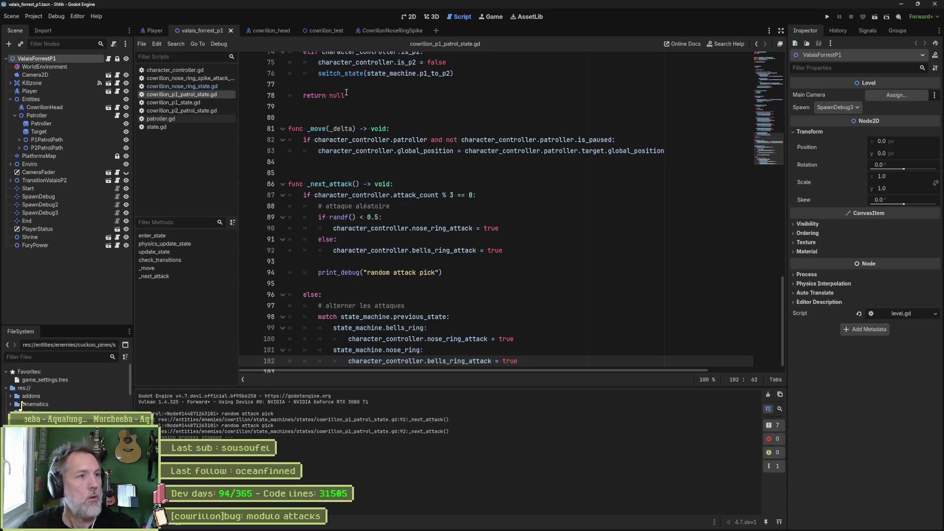
Play-test valais_forrest_p1 with the new _next_attack, which logs 'random attack pick', then stop the game.
{"action": "key", "text": "F6"}
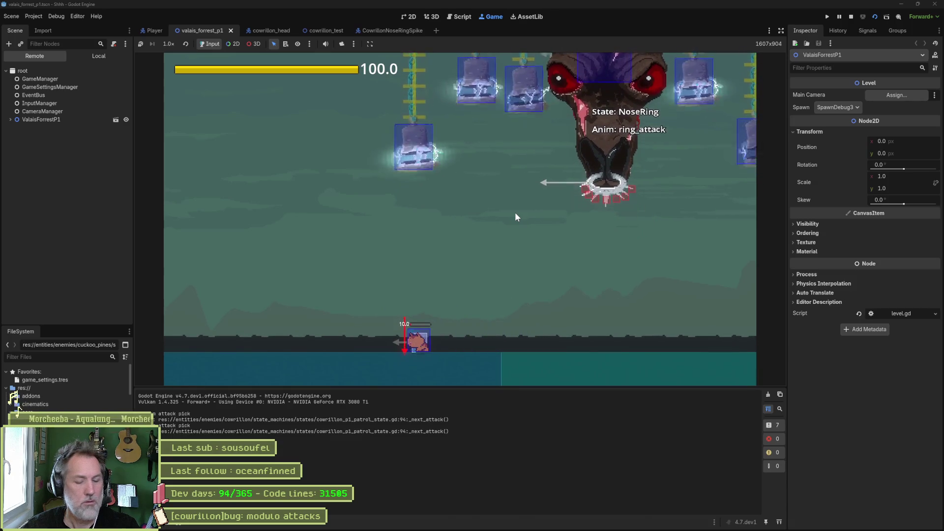
{"action": "key", "text": "F8"}
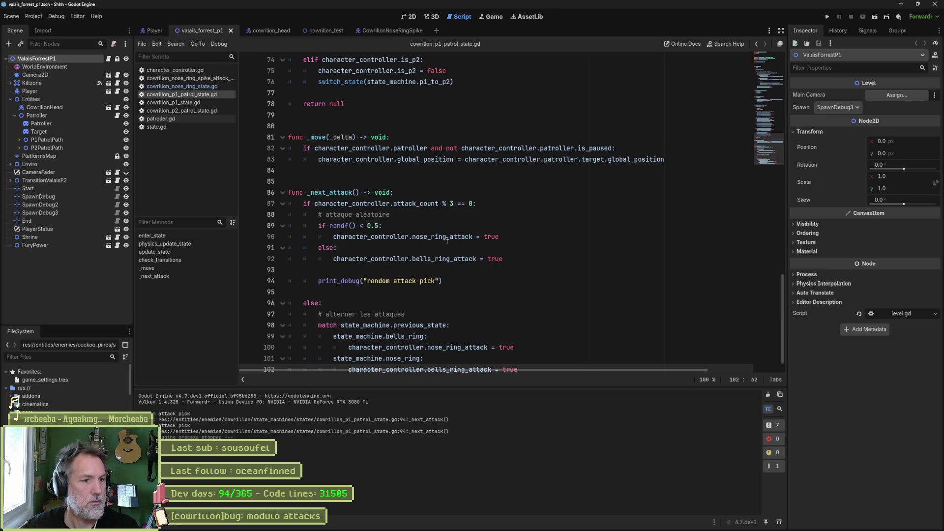
Copy the attack_count % 3 expression and open a new line above line 87's condition.
{"action": "left_click", "coordinate": [437, 203]}
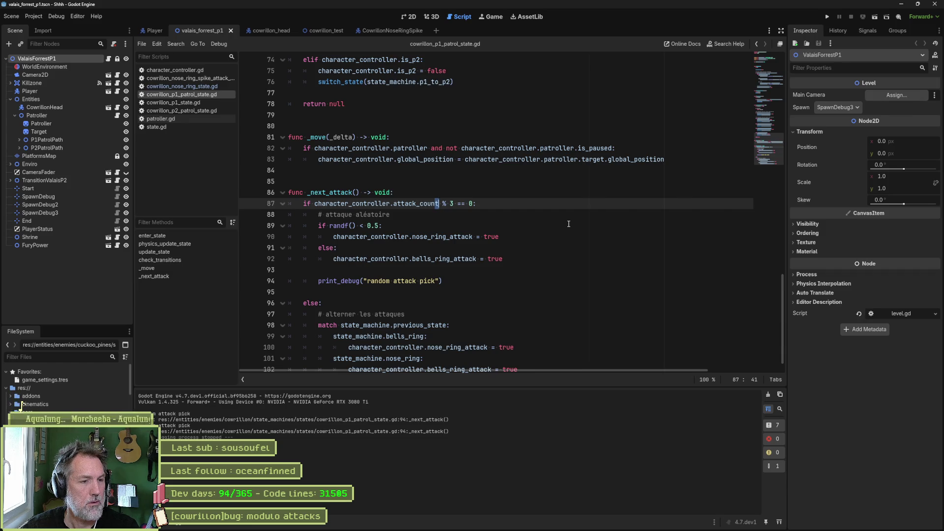
{"action": "left_click_drag", "start_coordinate": [315, 203], "coordinate": [452, 203]}
{"action": "key", "text": "ctrl+c"}
{"action": "left_click", "coordinate": [452, 203]}
{"action": "left_click", "coordinate": [315, 203], "text": "shift"}
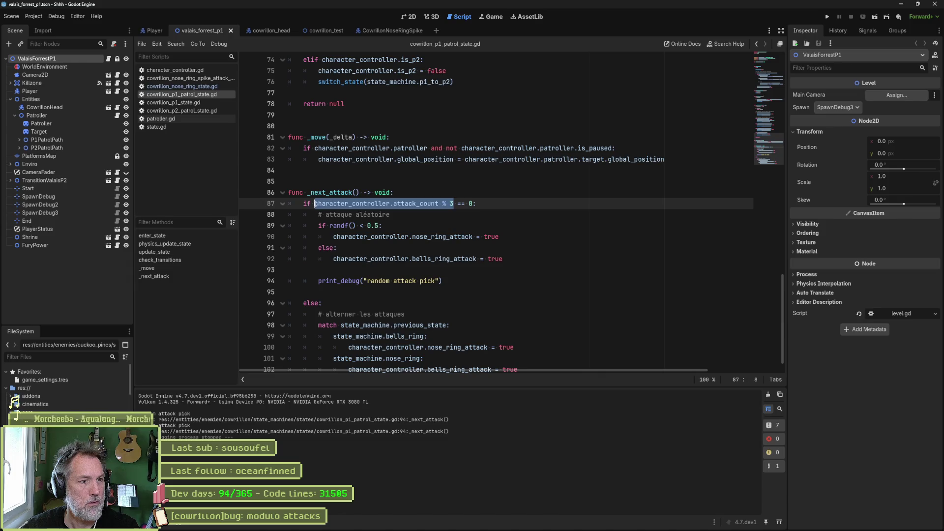
{"action": "left_click", "coordinate": [426, 198]}
{"action": "key", "text": "Return"}
Write a print_debug line that prints attack_count % 3, then run the game to check values 1, 2, 0.
{"action": "type", "text": "print_d"}
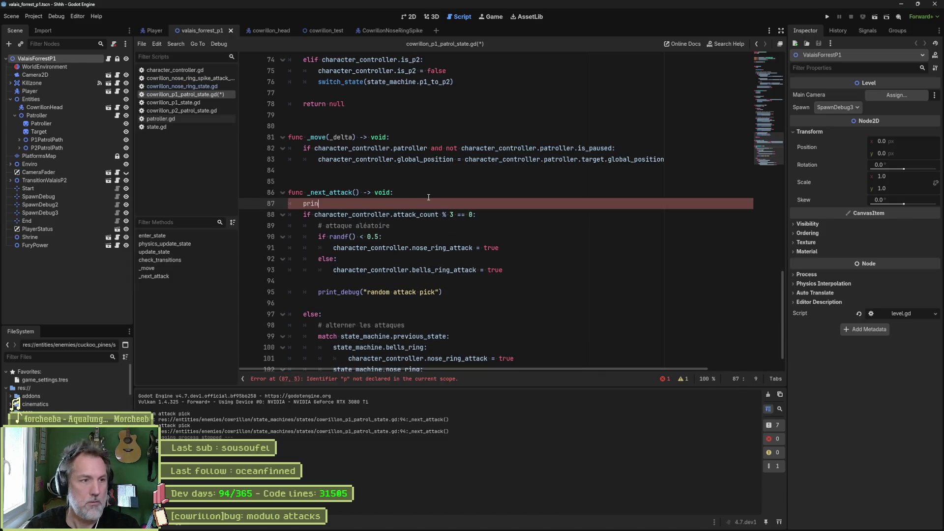
{"action": "type", "text": "ebug(self, \""}
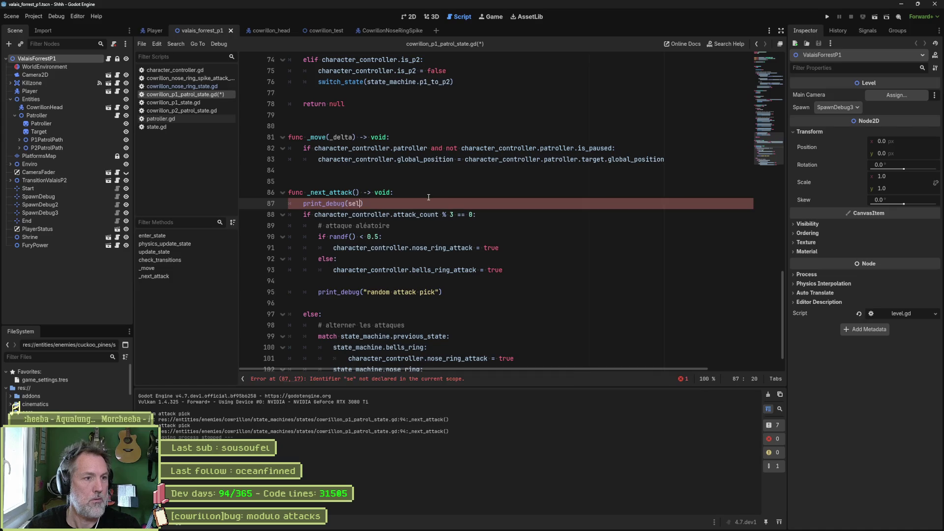
{"action": "key", "text": "ctrl+v"}
{"action": "type", "text": ": \","}
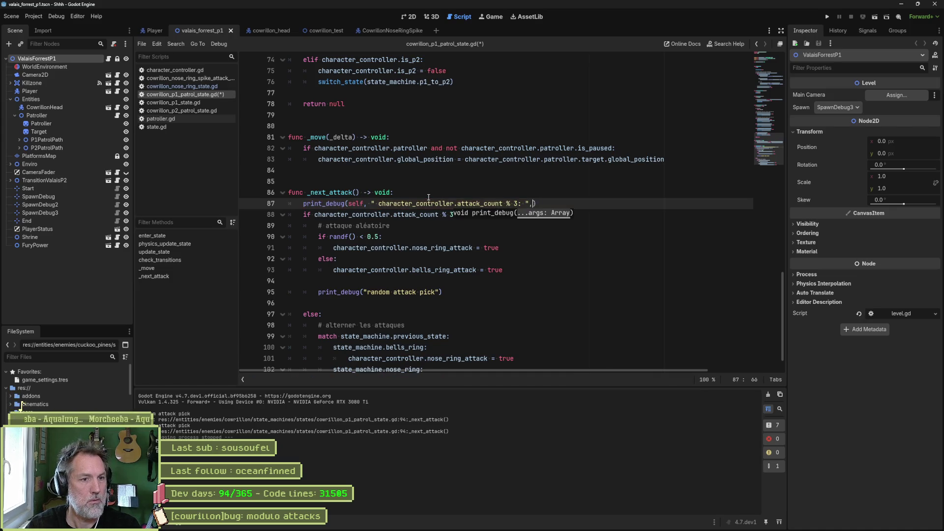
{"action": "type", "text": ", character_controller.attack_count % 3"}
{"action": "key", "text": "F6"}
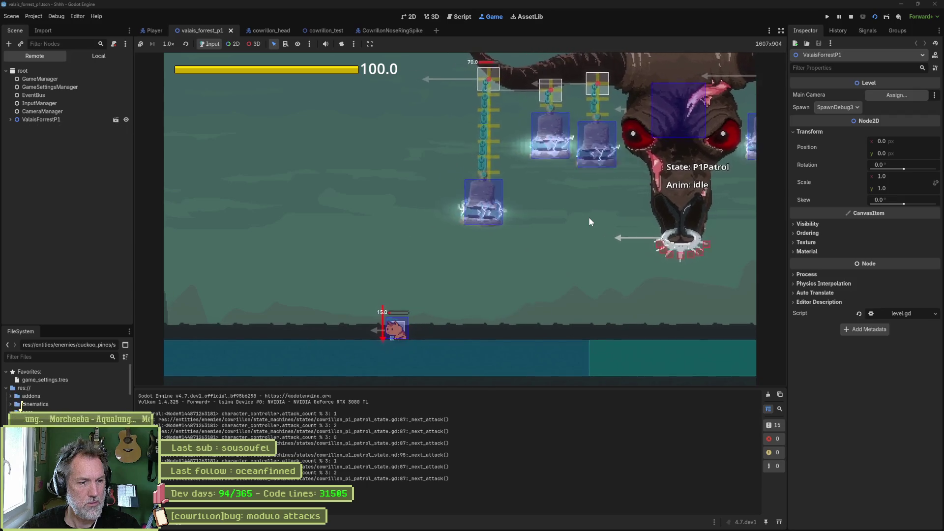
{"action": "key", "text": "F8"}
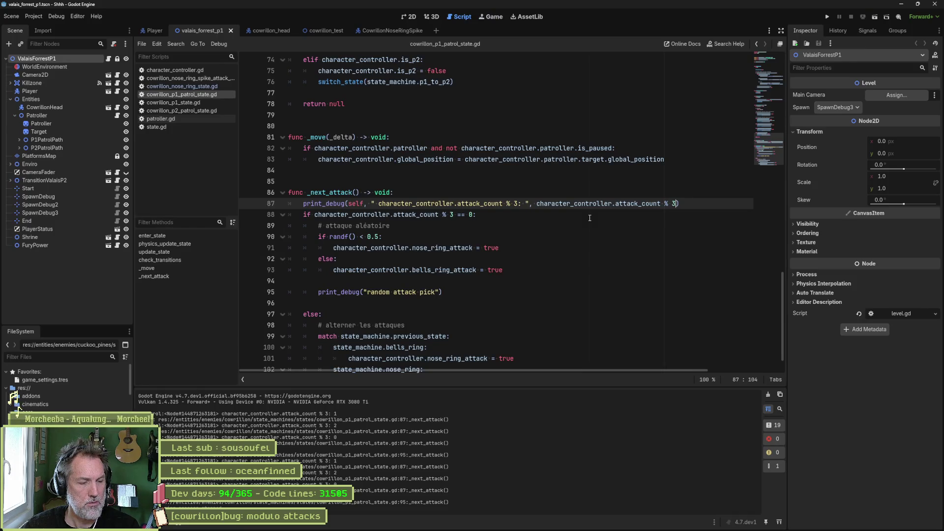
Search the project for attack_count (9 matches in 4 files) and open the increment in cowrillon_p2_patrol_state.gd.
{"action": "left_click", "coordinate": [416, 215]}
{"action": "double_click", "coordinate": [416, 214]}
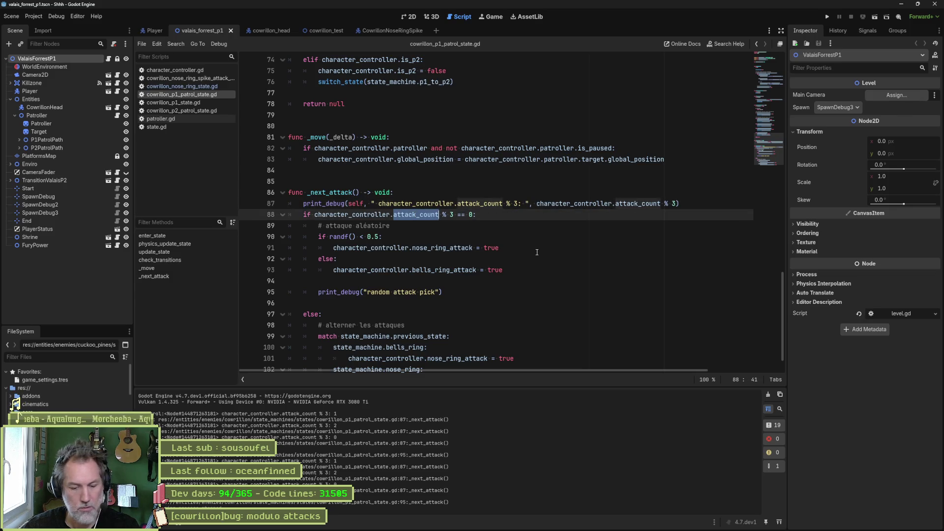
{"action": "key", "text": "ctrl+shift+f"}
{"action": "left_click", "coordinate": [477, 298]}
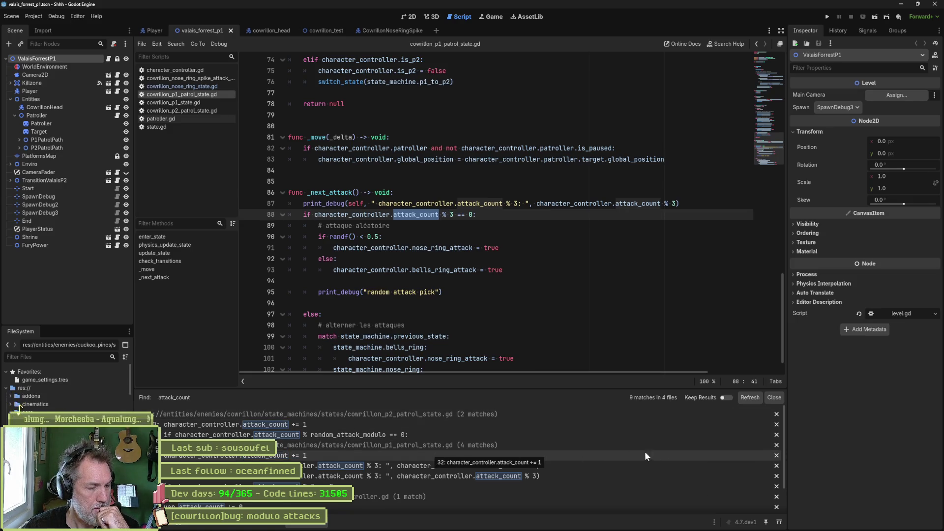
{"action": "scroll", "coordinate": [650, 453], "scroll_direction": "down", "scroll_amount": 1}
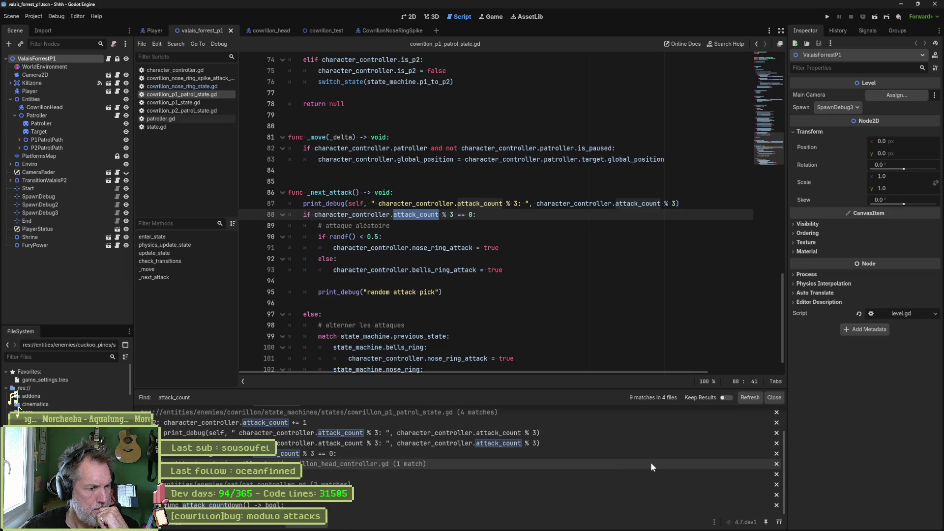
{"action": "scroll", "coordinate": [651, 462], "scroll_direction": "up", "scroll_amount": 1}
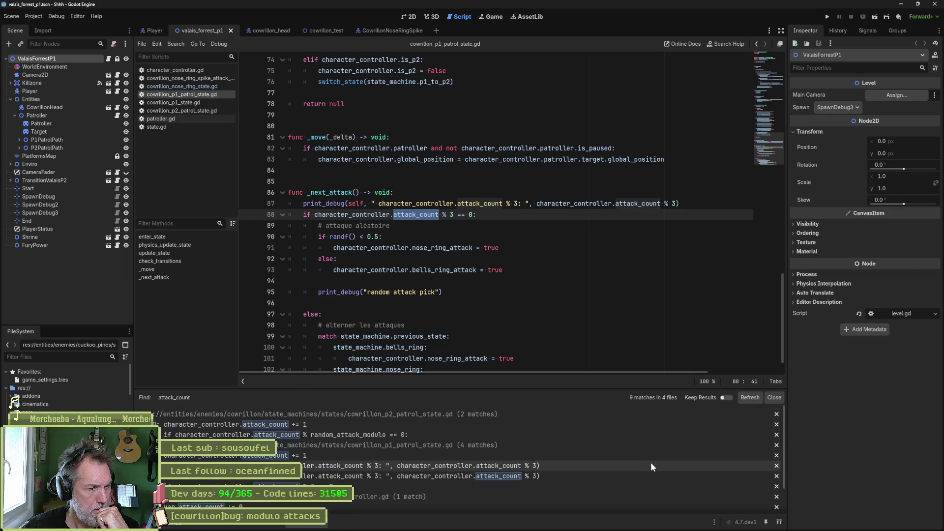
{"action": "left_click", "coordinate": [430, 425]}
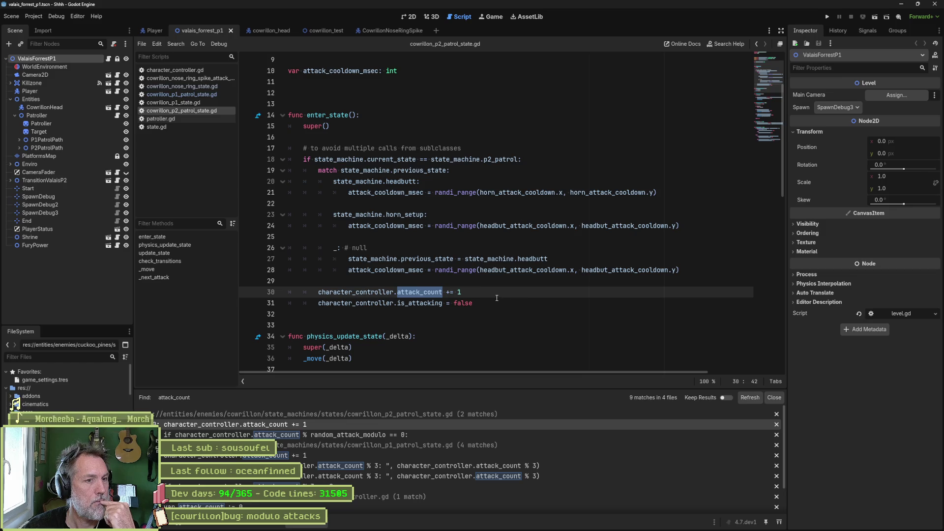
Cut 'attack_count += 1' from line 30 of enter_state, paste it at the end of _next_attack, and run the scene.
{"action": "left_click", "coordinate": [490, 292]}
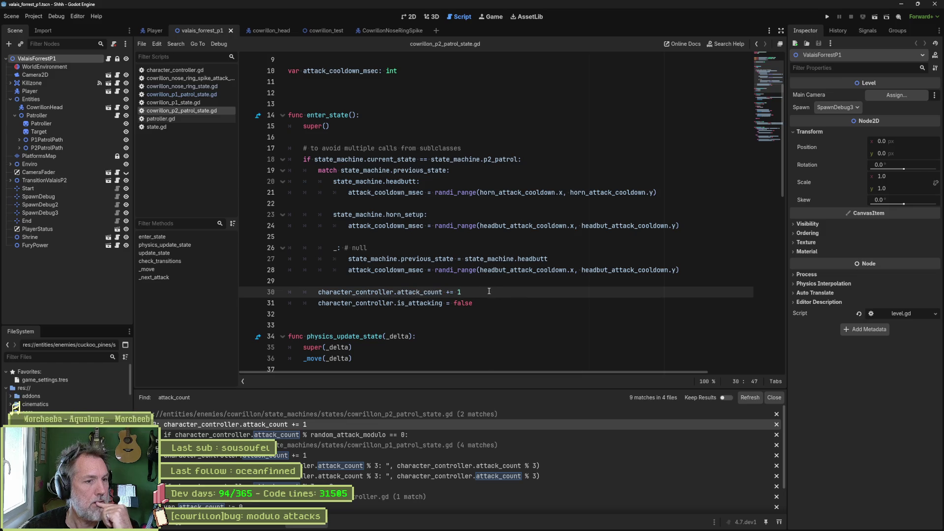
{"action": "left_click_drag", "start_coordinate": [489, 291], "coordinate": [492, 284]}
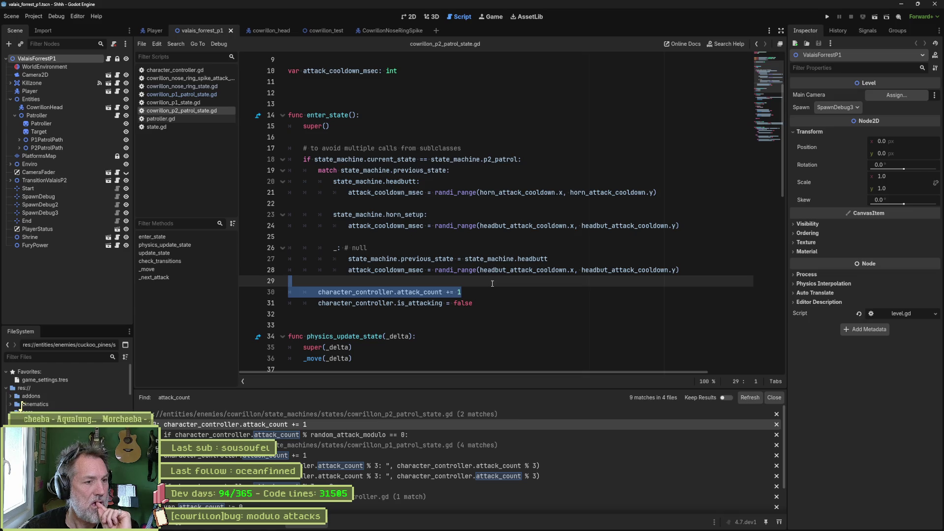
{"action": "scroll", "coordinate": [493, 284], "scroll_direction": "down", "scroll_amount": 10}
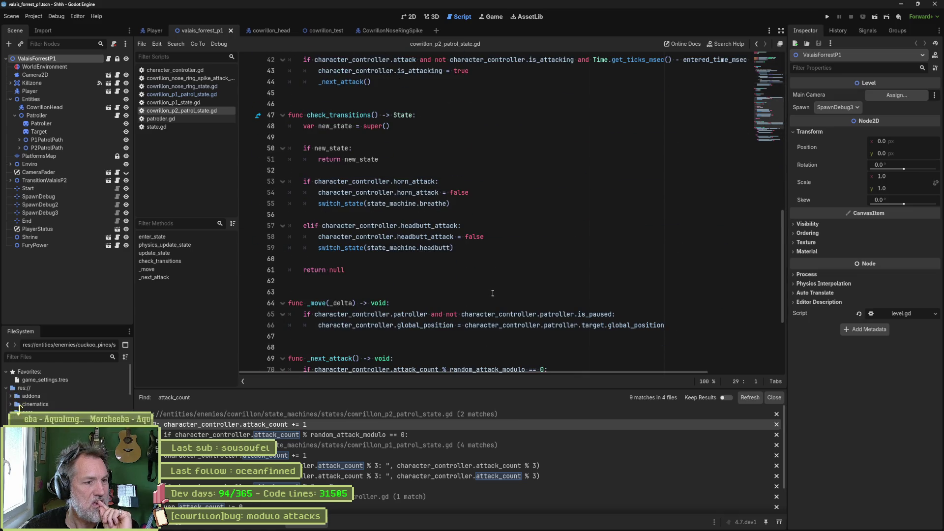
{"action": "scroll", "coordinate": [493, 293], "scroll_direction": "down", "scroll_amount": 4}
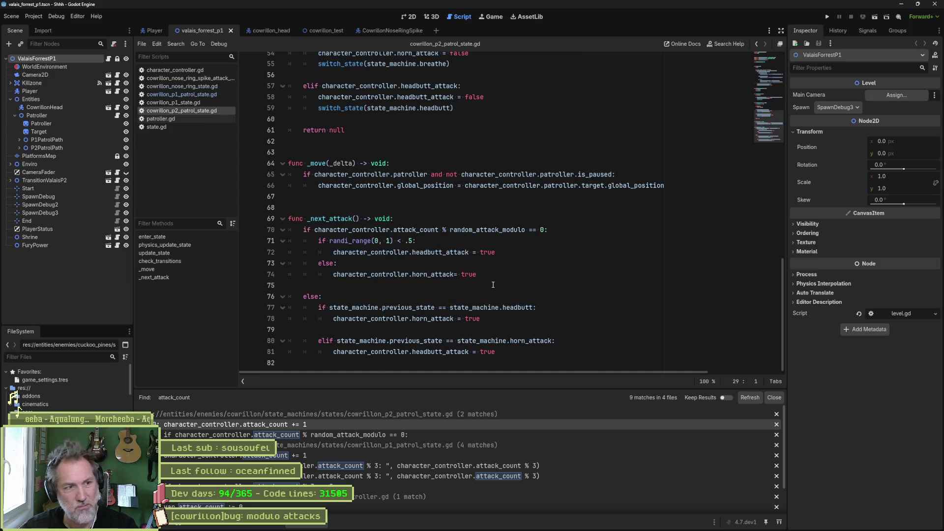
{"action": "scroll", "coordinate": [482, 275], "scroll_direction": "up", "scroll_amount": 6}
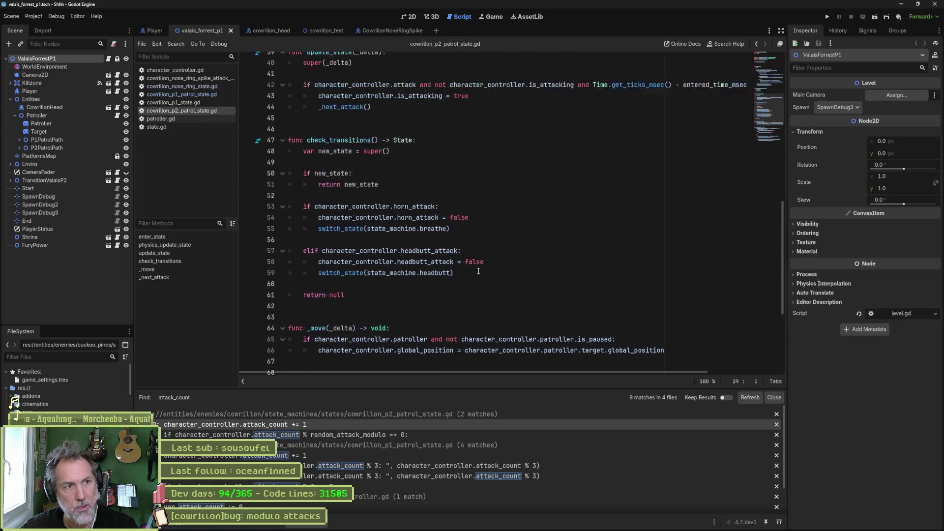
{"action": "scroll", "coordinate": [474, 268], "scroll_direction": "up", "scroll_amount": 5}
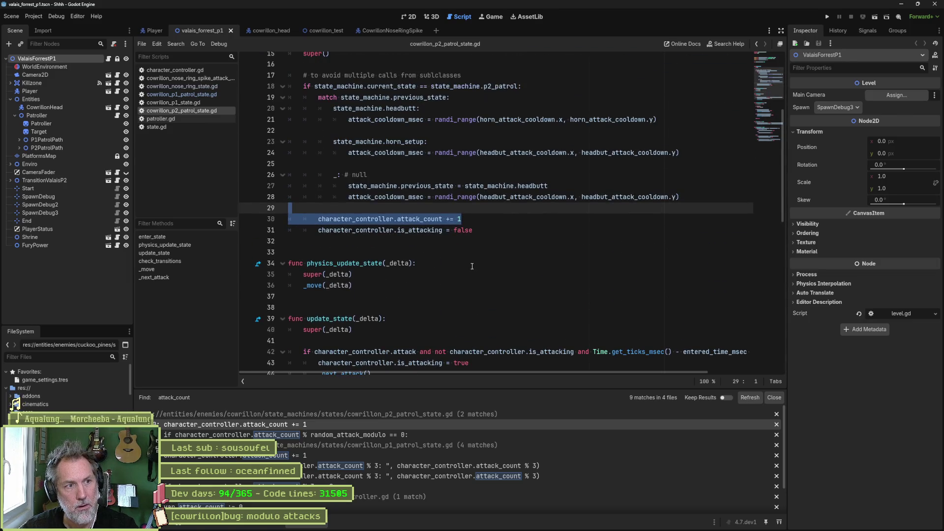
{"action": "key", "text": "ctrl+x"}
{"action": "scroll", "coordinate": [431, 324], "scroll_direction": "down", "scroll_amount": 11}
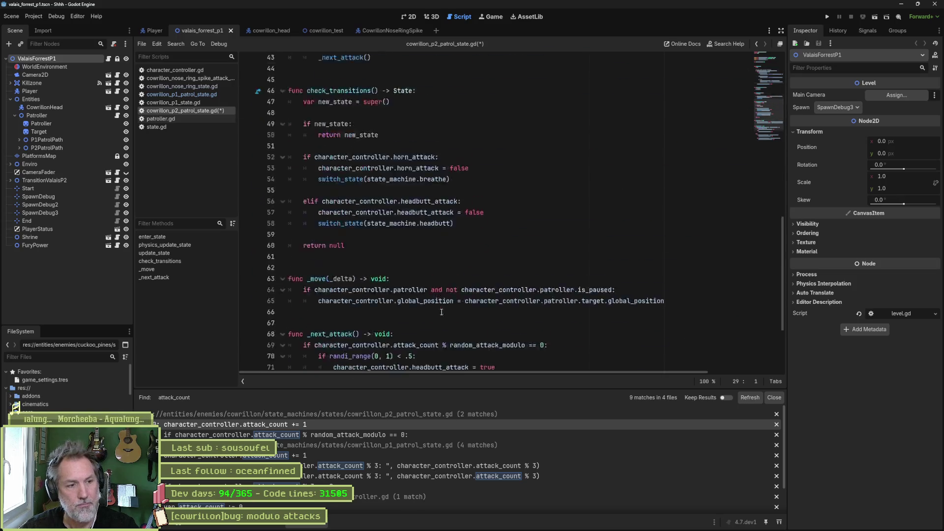
{"action": "left_click", "coordinate": [541, 363]}
{"action": "key", "text": "ctrl+v"}
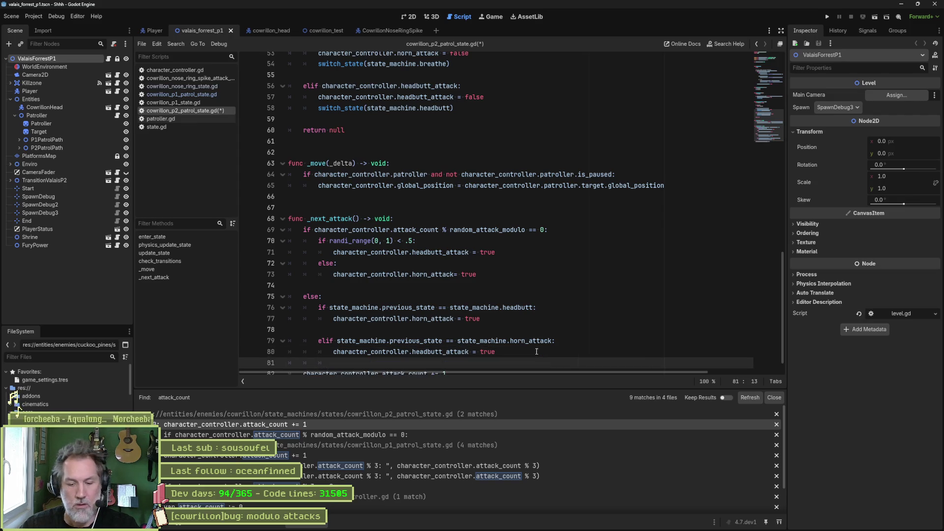
{"action": "key", "text": "F6"}
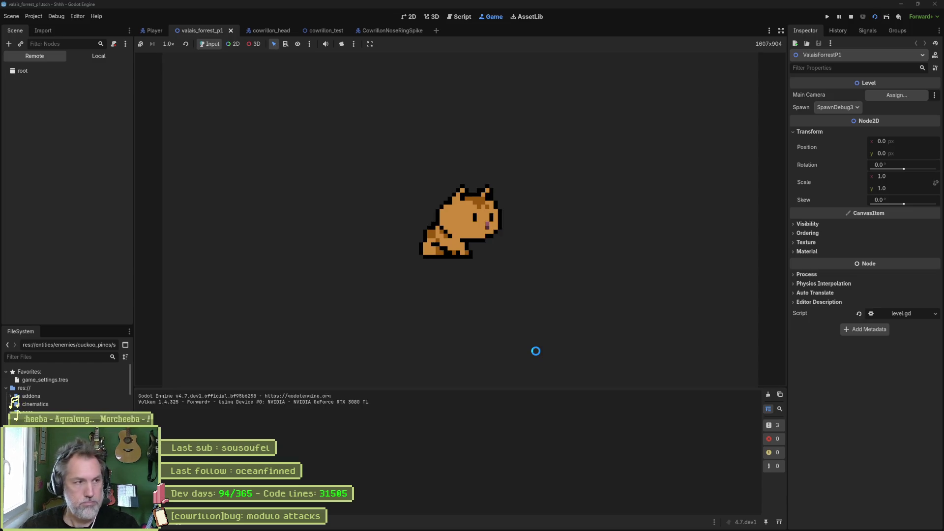
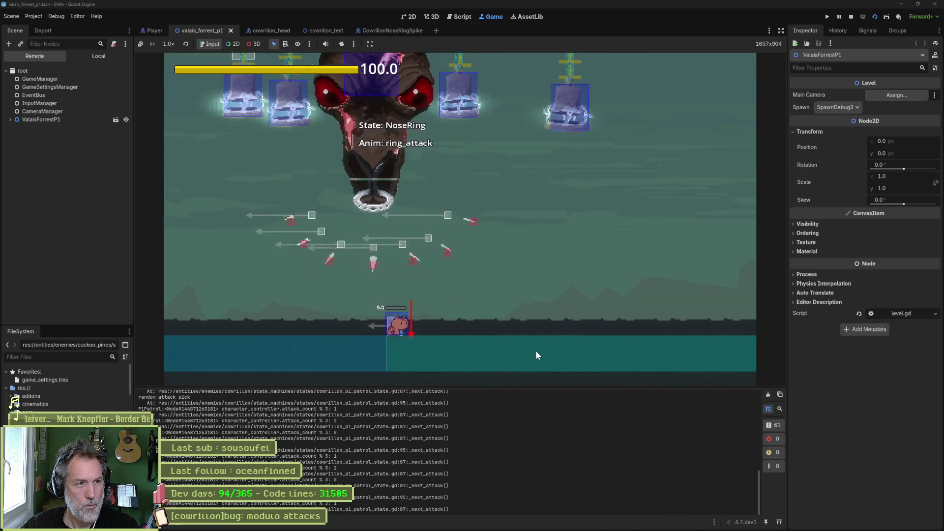
Stop the game, set random_attack_modulo := 4 in cowrillon_p2_patrol_state.gd, and select CowrillonHead.
{"action": "key", "text": "F8"}
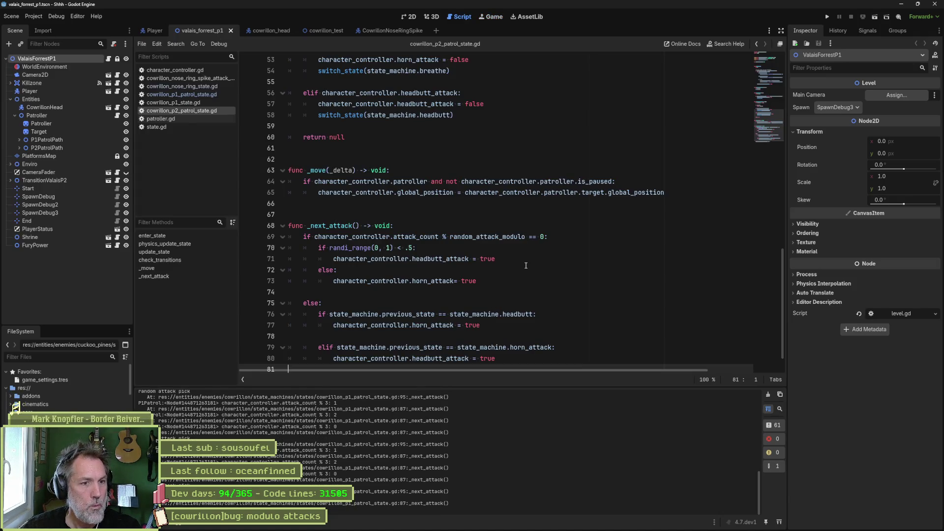
{"action": "left_click_drag", "start_coordinate": [764, 132], "coordinate": [758, 75]}
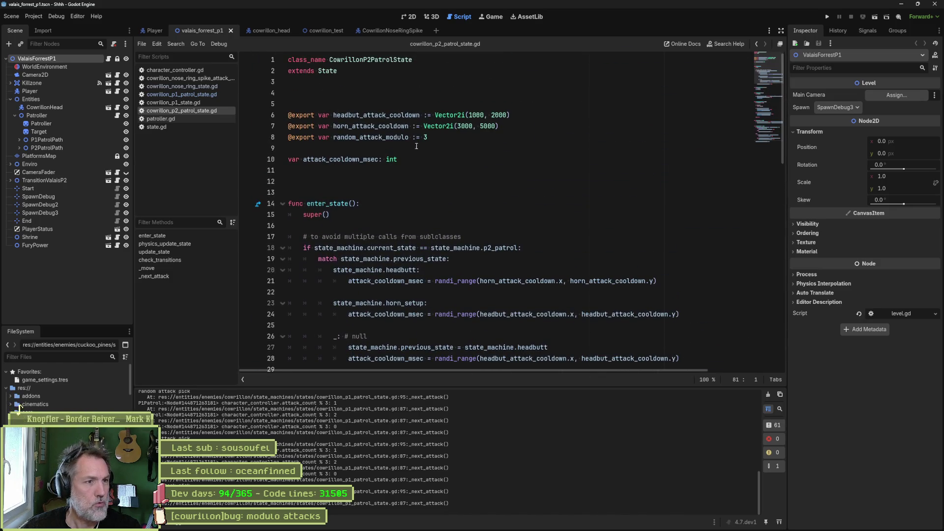
{"action": "left_click", "coordinate": [432, 138]}
{"action": "key", "text": "BackSpace"}
{"action": "type", "text": "4"}
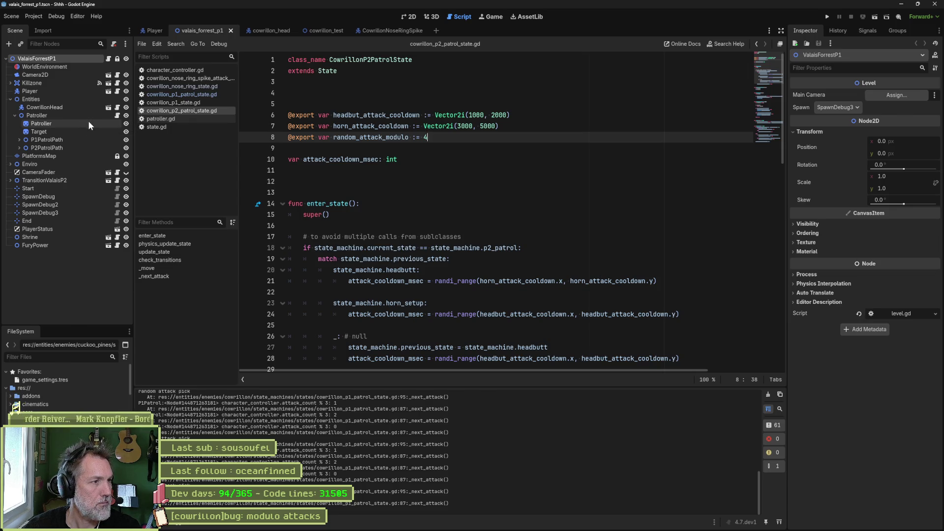
{"action": "left_click", "coordinate": [78, 106]}
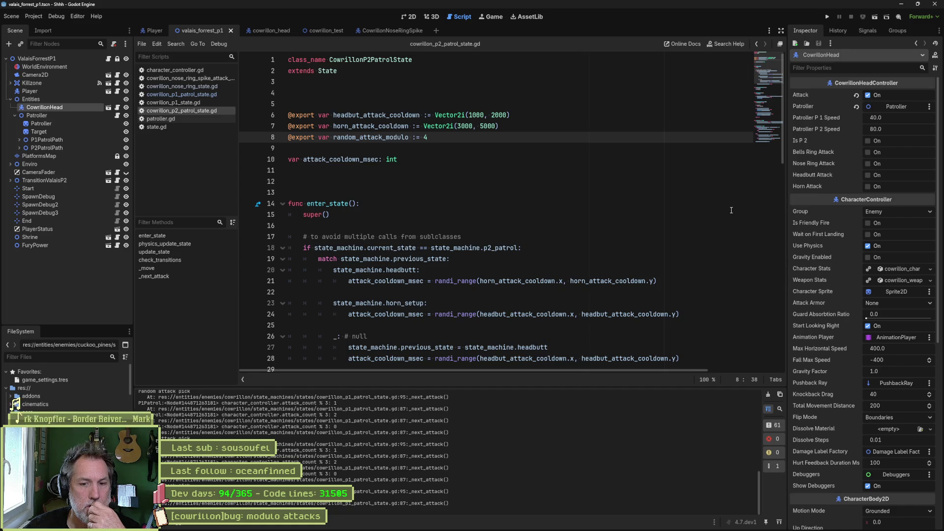
{"action": "scroll", "coordinate": [812, 234], "scroll_direction": "down", "scroll_amount": 2}
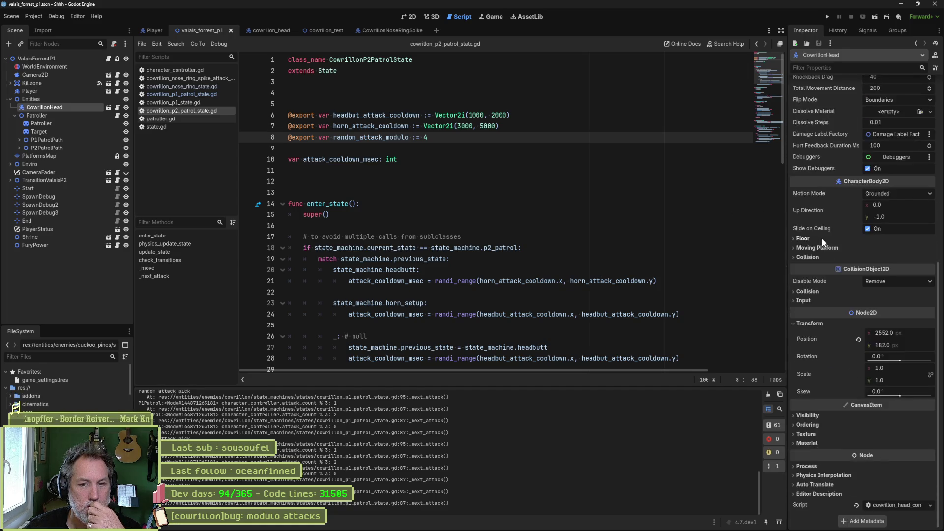
In cowrillon_head, give P1Patrol Random Attack Modulo 4, save, and open cowrillon_p1_patrol_state.gd.
{"action": "left_click", "coordinate": [279, 32]}
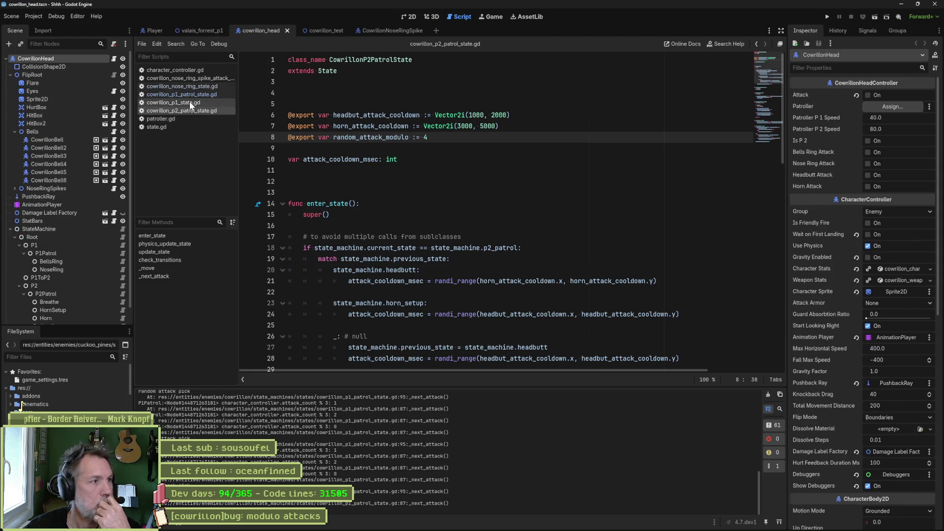
{"action": "left_click", "coordinate": [60, 254]}
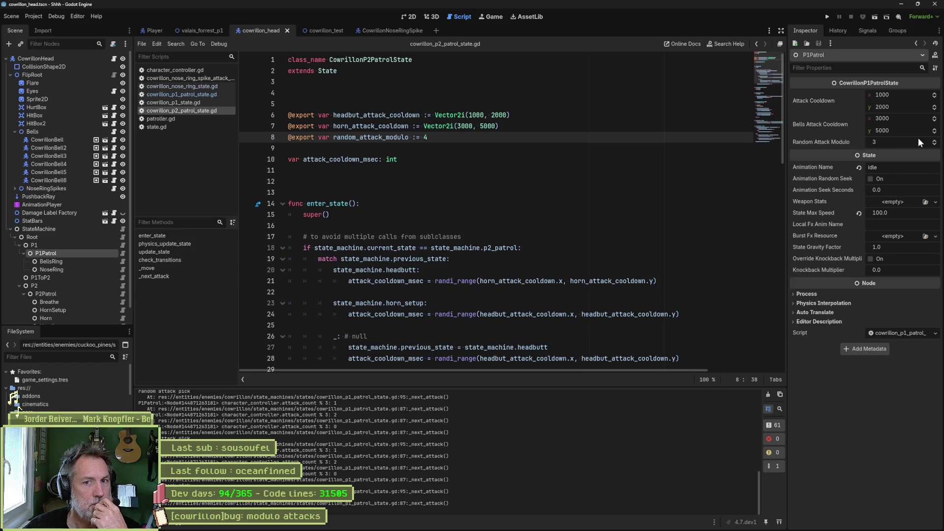
{"action": "left_click", "coordinate": [935, 141]}
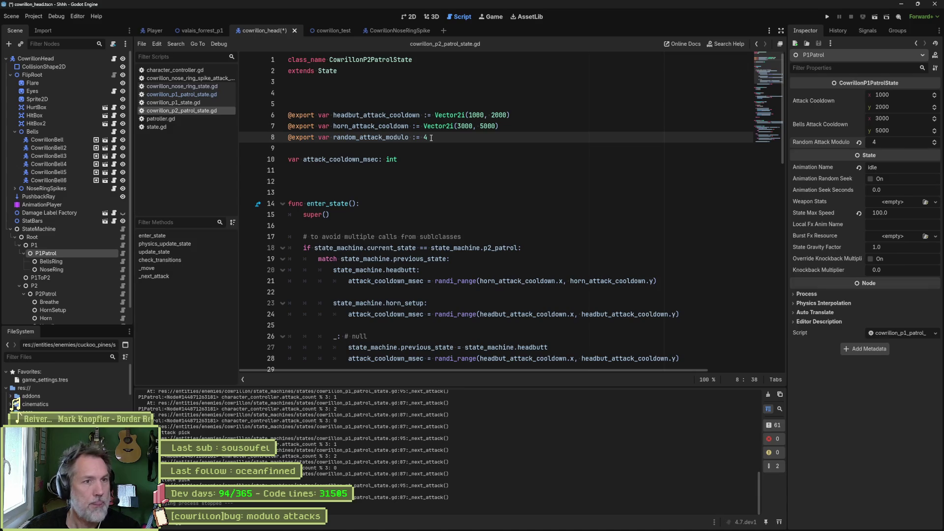
{"action": "key", "text": "ctrl+s"}
{"action": "left_click", "coordinate": [182, 94]}
{"action": "scroll", "coordinate": [488, 142], "scroll_direction": "up", "scroll_amount": 15}
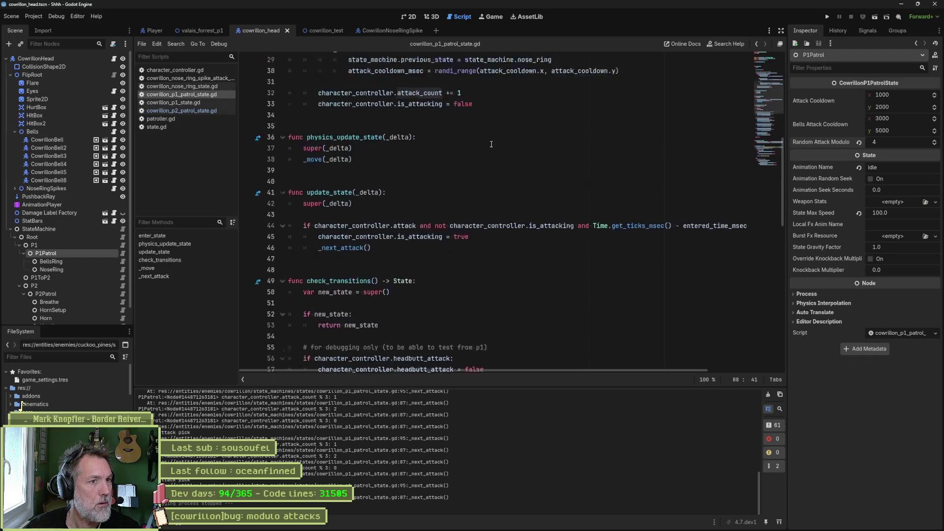
Change the modulo default on line 8 to 4 and save the P1 patrol script.
{"action": "left_click", "coordinate": [528, 135]}
{"action": "key", "text": "BackSpace"}
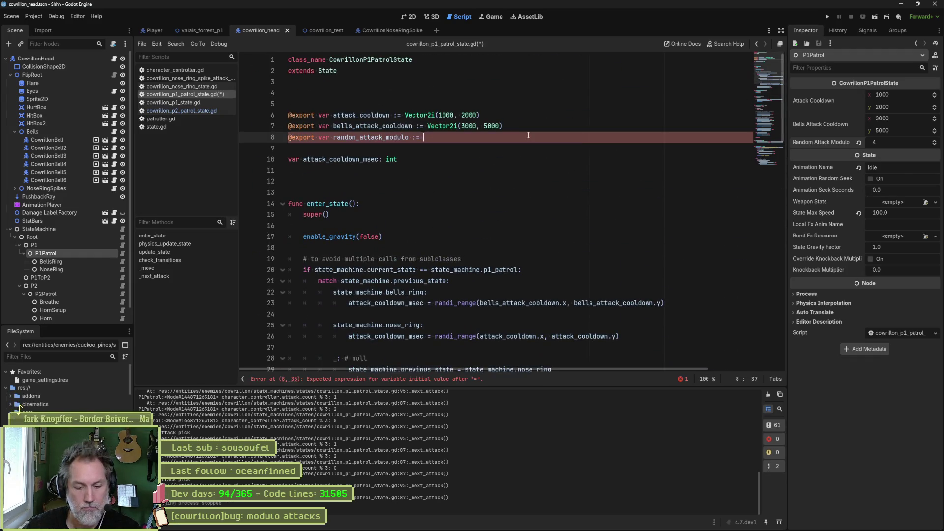
{"action": "key", "text": "ctrl+s"}
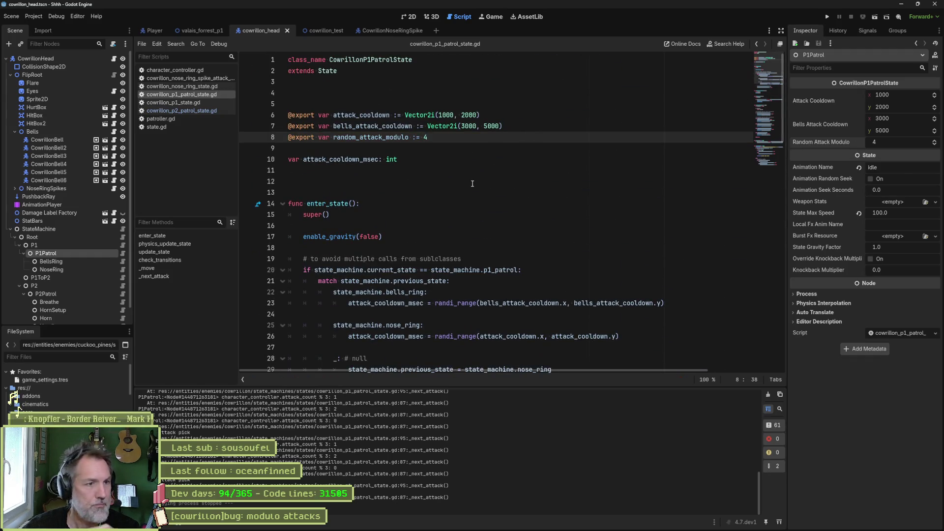
{"action": "left_click", "coordinate": [65, 294]}
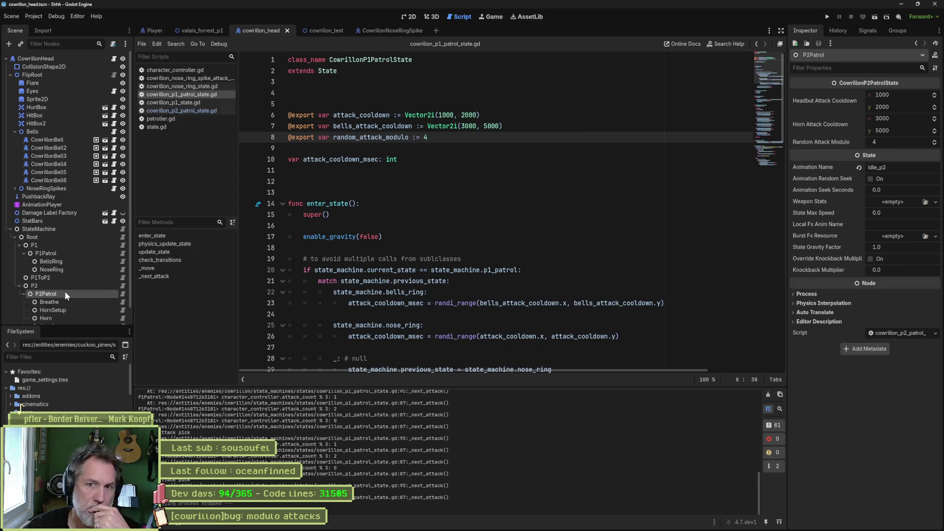
{"action": "left_click", "coordinate": [66, 254]}
Delete the print_debug line and its leftover blank line in _next_attack, then save.
{"action": "left_click", "coordinate": [508, 224]}
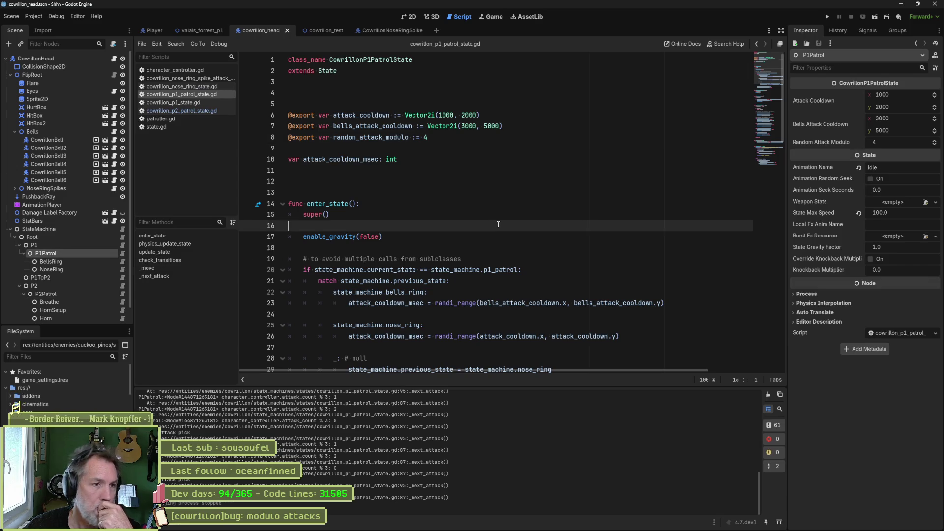
{"action": "scroll", "coordinate": [453, 261], "scroll_direction": "down", "scroll_amount": 10}
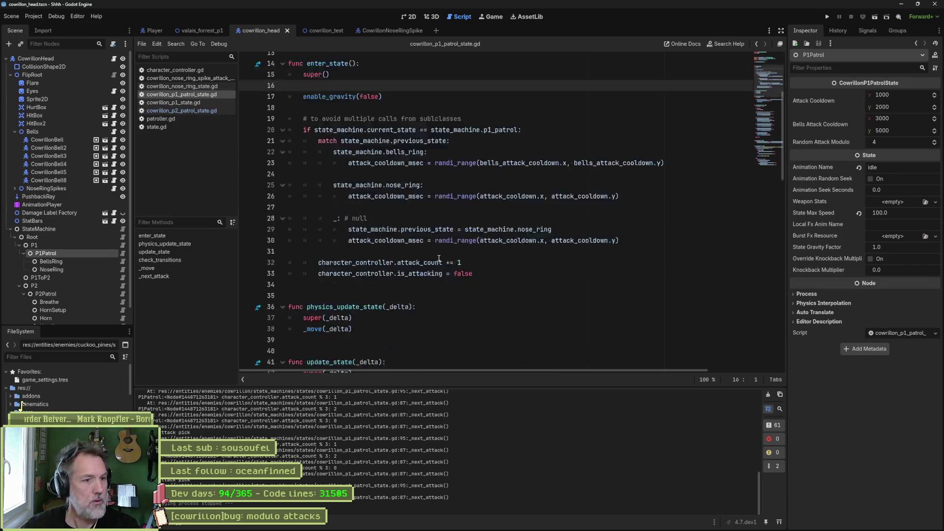
{"action": "scroll", "coordinate": [453, 260], "scroll_direction": "down", "scroll_amount": 12}
{"action": "left_click", "coordinate": [464, 253]}
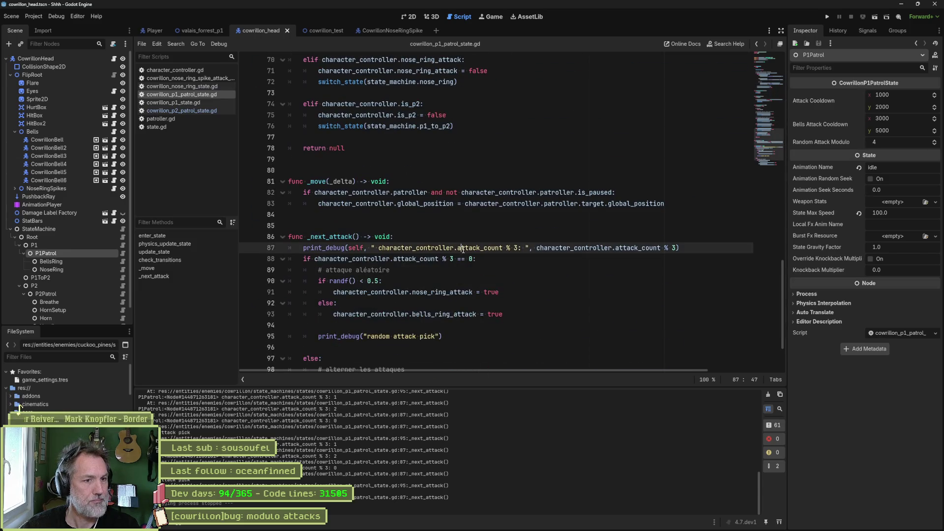
{"action": "key", "text": "ctrl+shift+k"}
{"action": "left_click", "coordinate": [560, 313]}
{"action": "key", "text": "ctrl+shift+k"}
{"action": "key", "text": "ctrl+shift+k"}
{"action": "key", "text": "ctrl+s"}
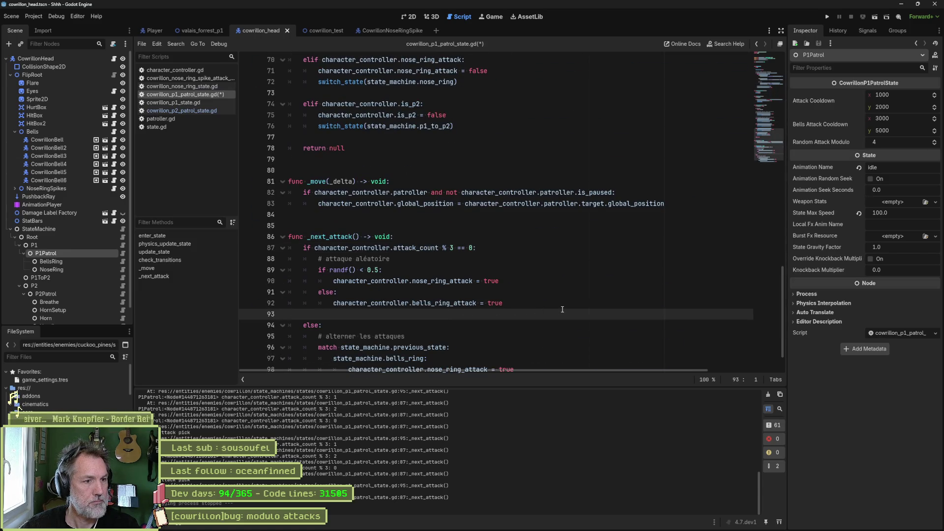
Remove the '# attaque aléatoire' and '# alterner les attaques' comments, save, and run the game.
{"action": "left_click", "coordinate": [475, 259]}
{"action": "key", "text": "ctrl+shift+k"}
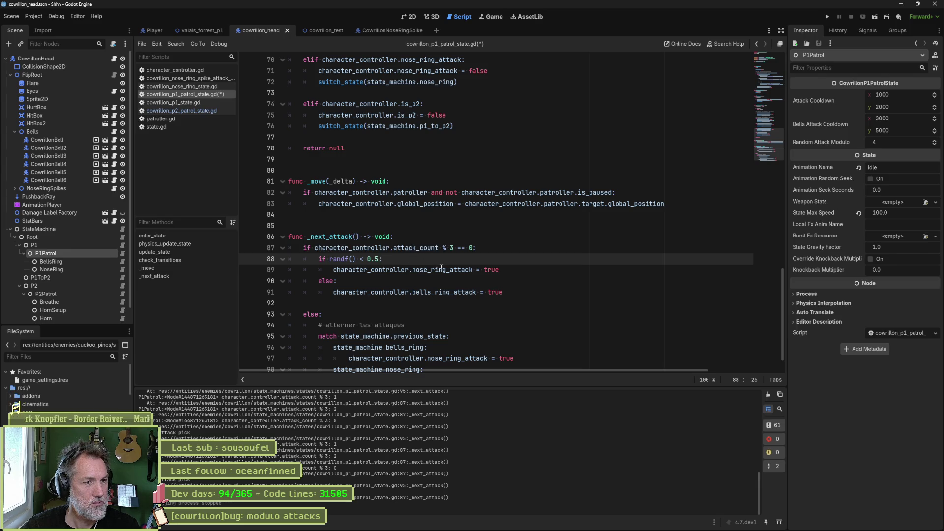
{"action": "key", "text": "ctrl+s"}
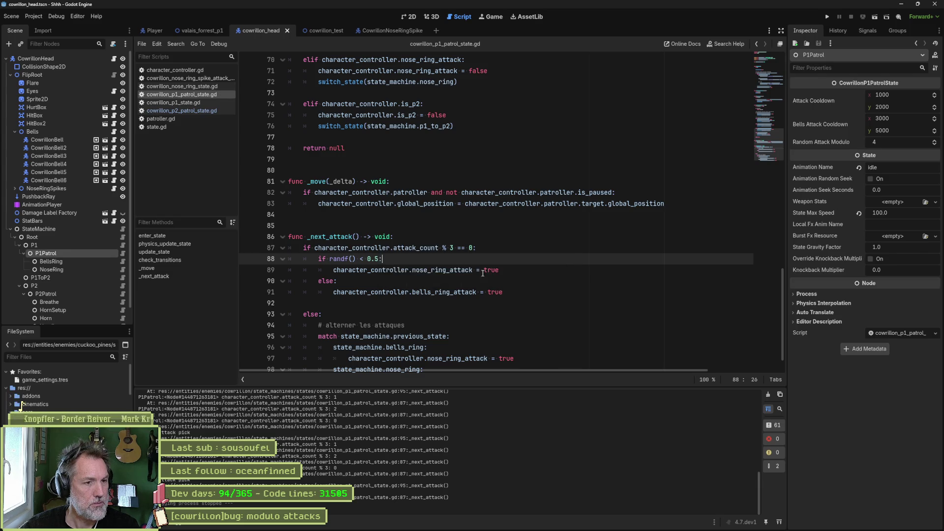
{"action": "scroll", "coordinate": [530, 281], "scroll_direction": "down", "scroll_amount": 1}
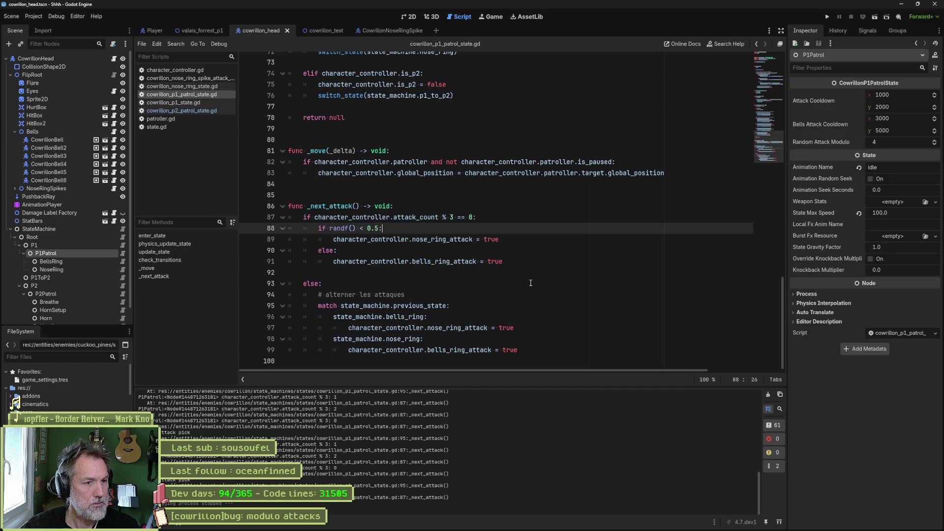
{"action": "left_click", "coordinate": [472, 289]}
{"action": "key", "text": "ctrl+shift+k"}
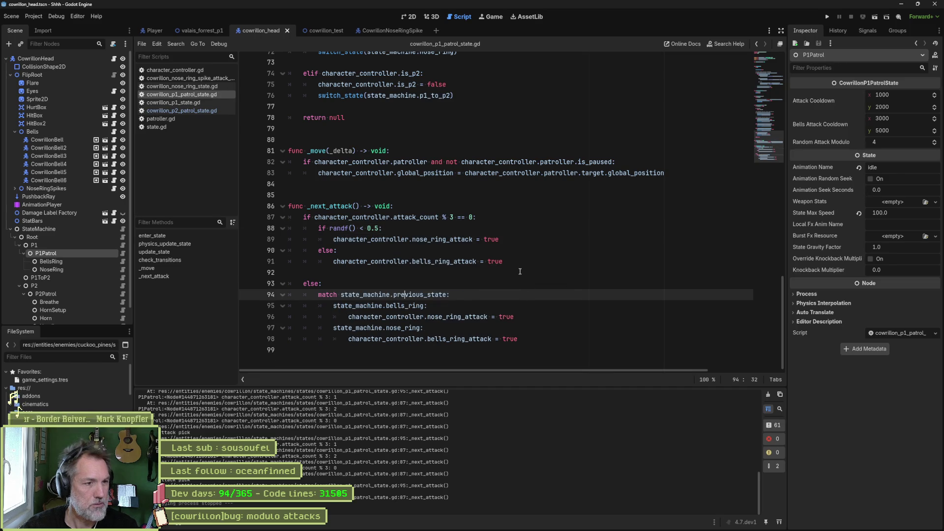
{"action": "key", "text": "F5"}
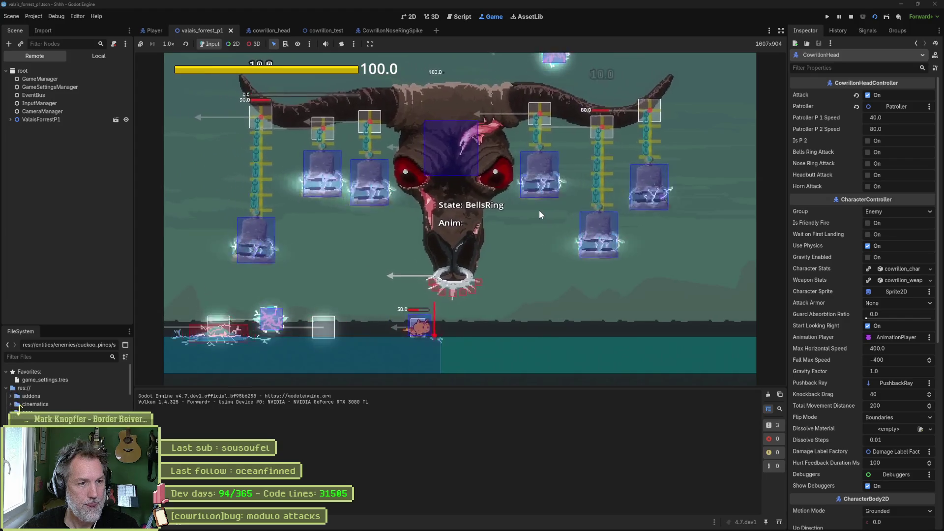
Move the player left and right to watch the BellsRing attack, then stop the game.
{"action": "key", "text": "Left"}
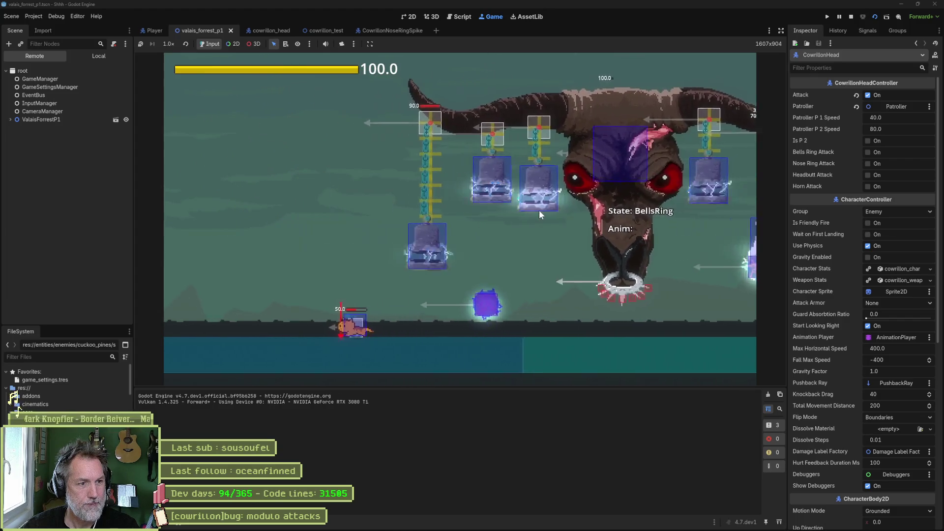
{"action": "key", "text": "Right"}
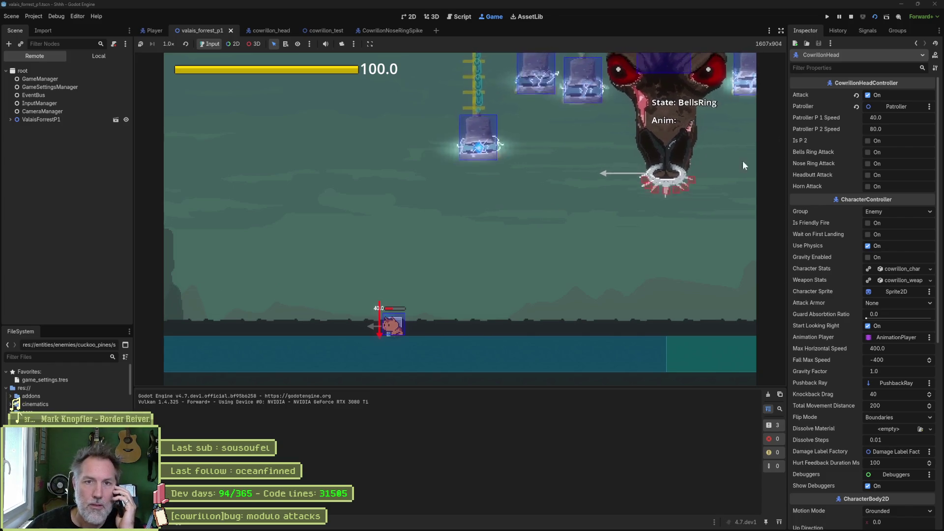
{"action": "left_click", "coordinate": [852, 16]}
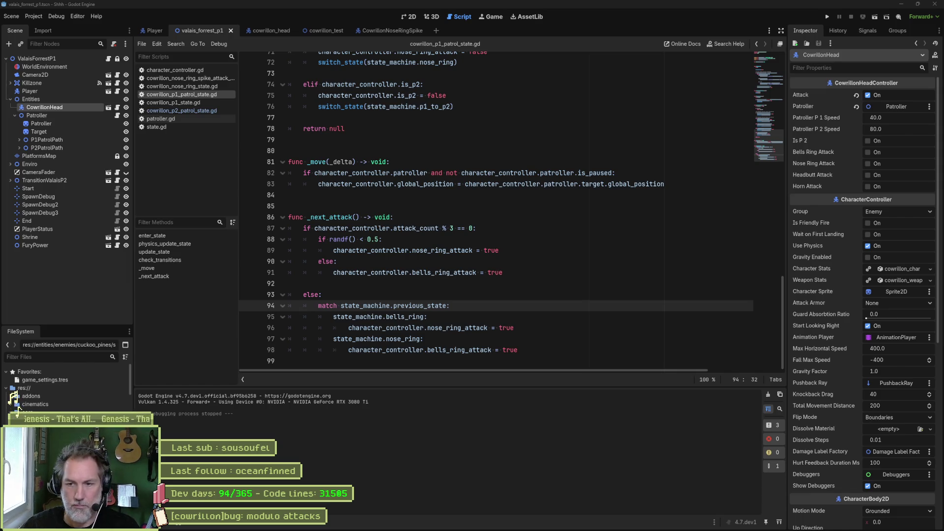
Put the caret at the end of line 91 and relaunch the game with F6.
{"action": "left_click", "coordinate": [620, 271]}
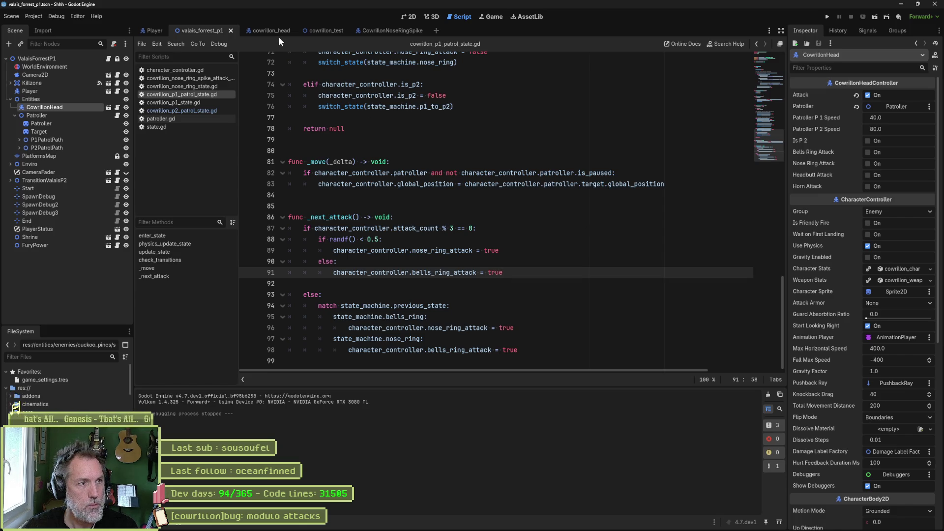
{"action": "key", "text": "F6"}
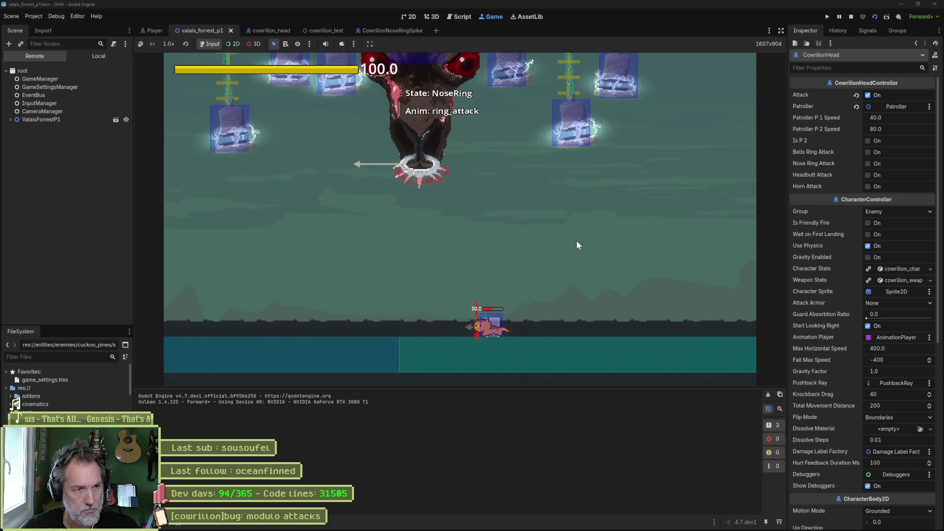
Move the player left and right through the boss patrol and nose-ring spike attack.
{"action": "key", "text": "Right"}
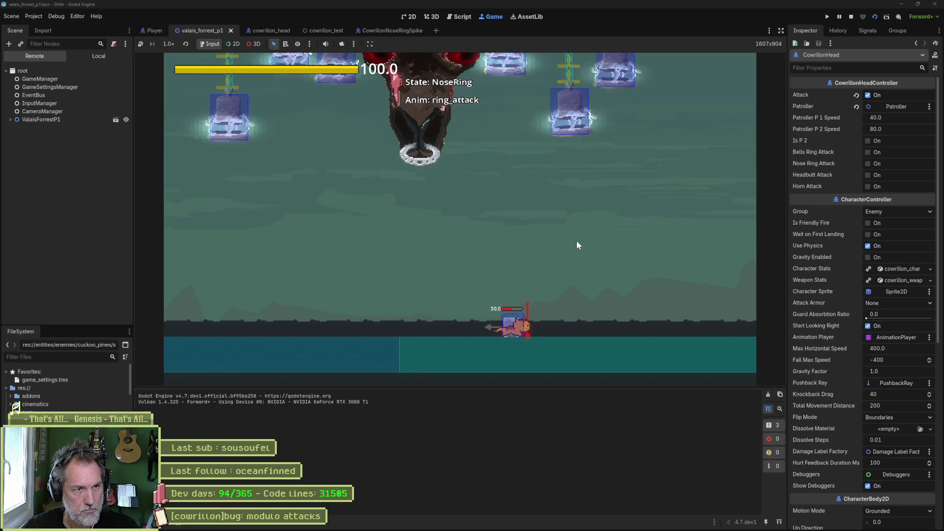
{"action": "key", "text": "Left"}
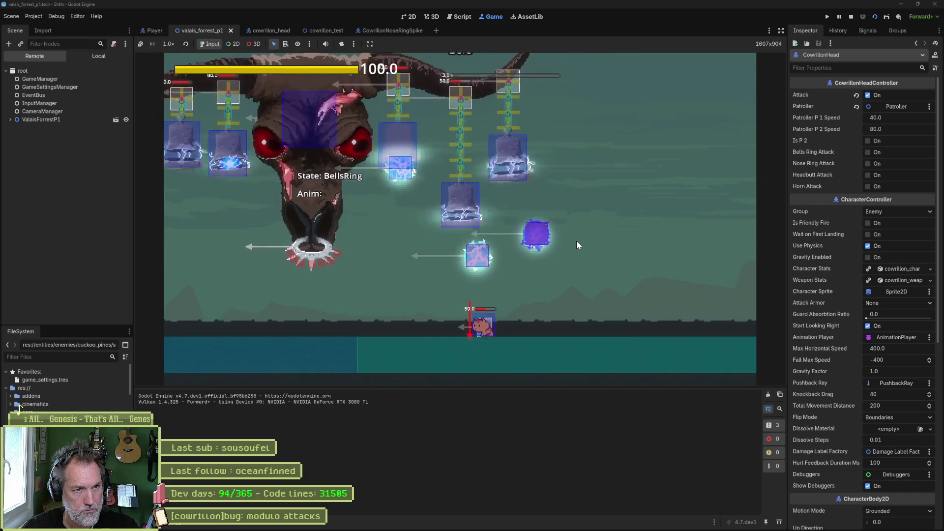
{"action": "key", "text": "Left"}
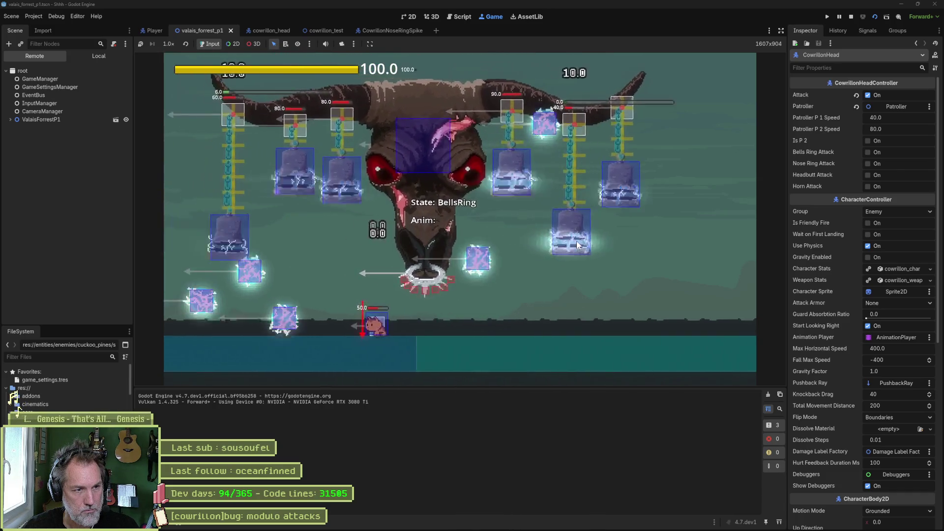
{"action": "key", "text": "Left"}
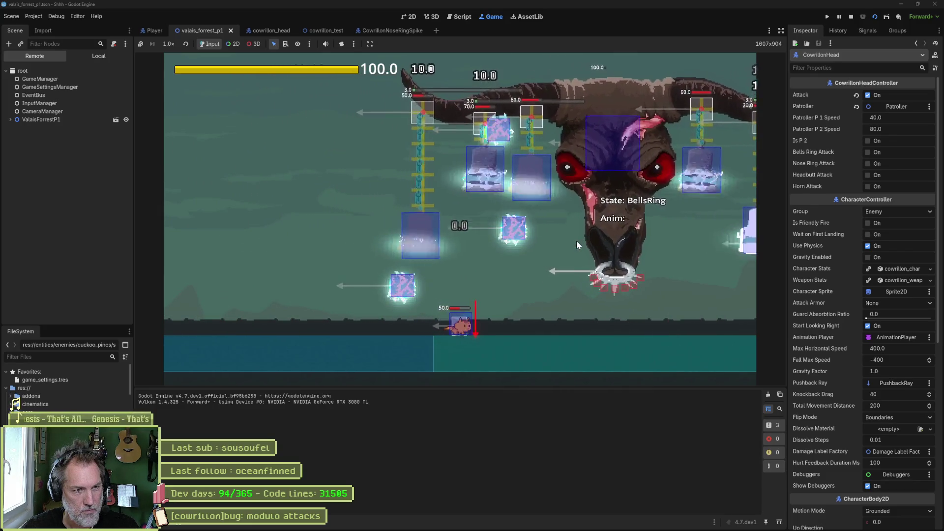
{"action": "key", "text": "Right"}
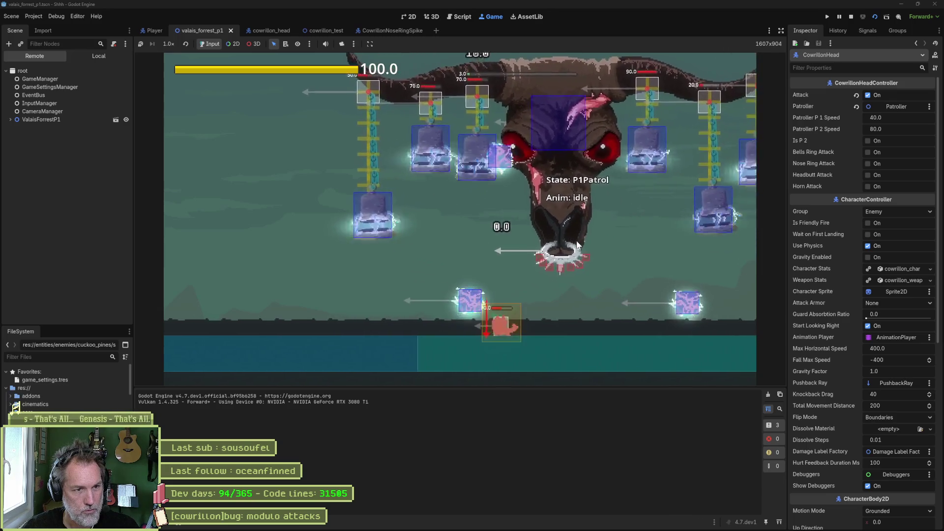
{"action": "key", "text": "Right"}
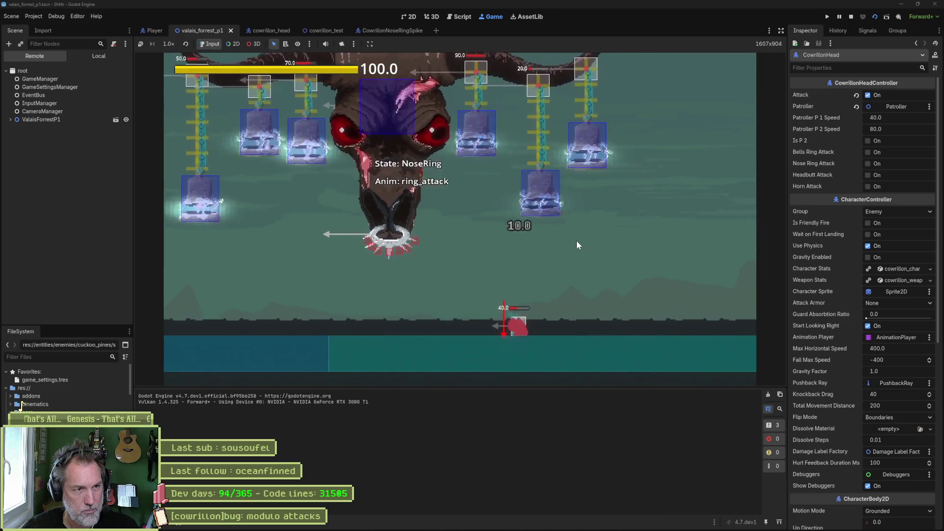
{"action": "key", "text": "Left"}
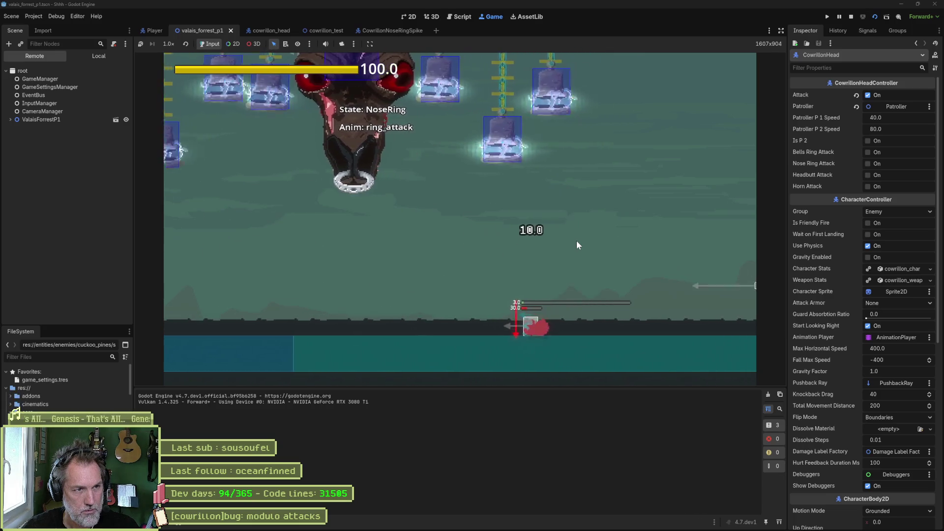
{"action": "key", "text": "Left"}
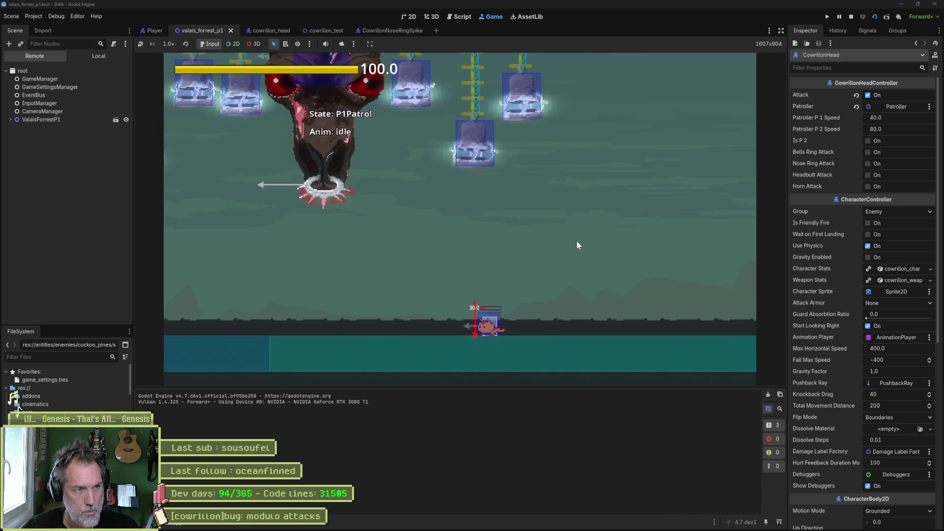
{"action": "key", "text": "Right"}
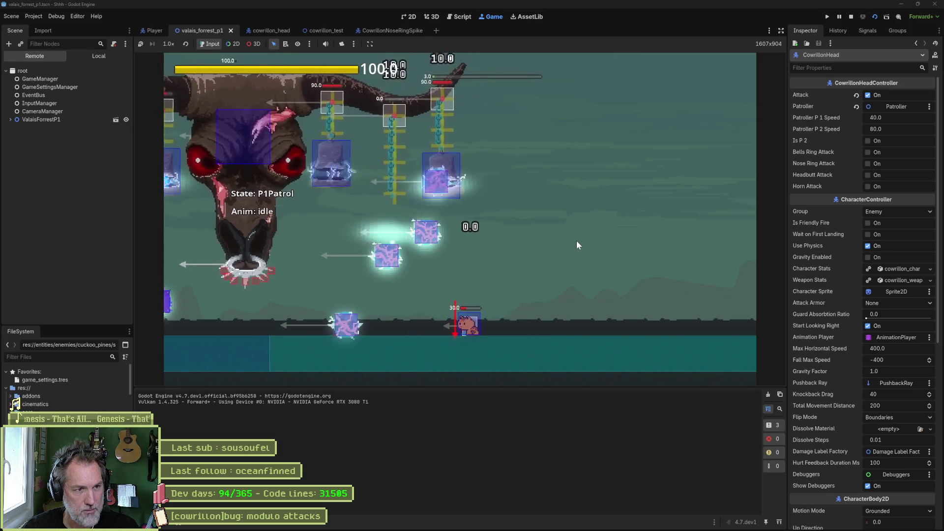
Dodge the bell attack, advance toward the boss across the arena, then stop the game.
{"action": "key", "text": "Left"}
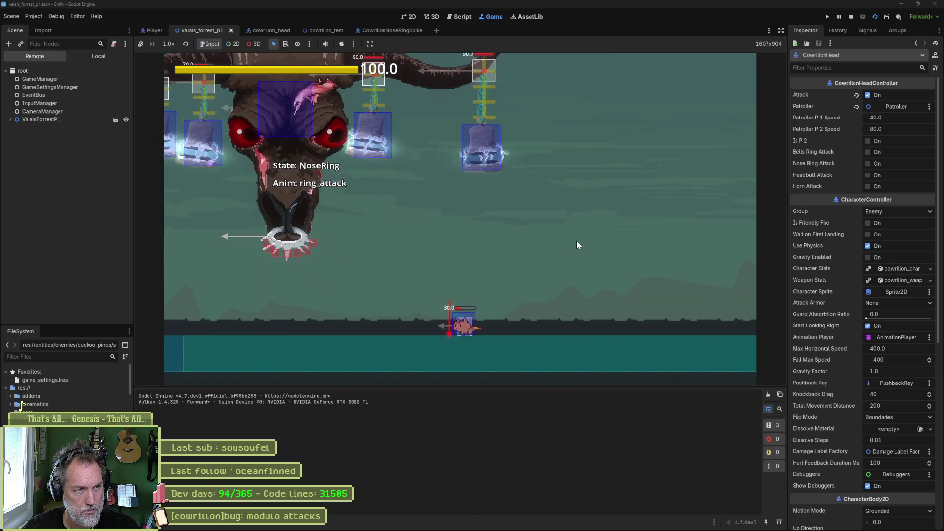
{"action": "key", "text": "Left"}
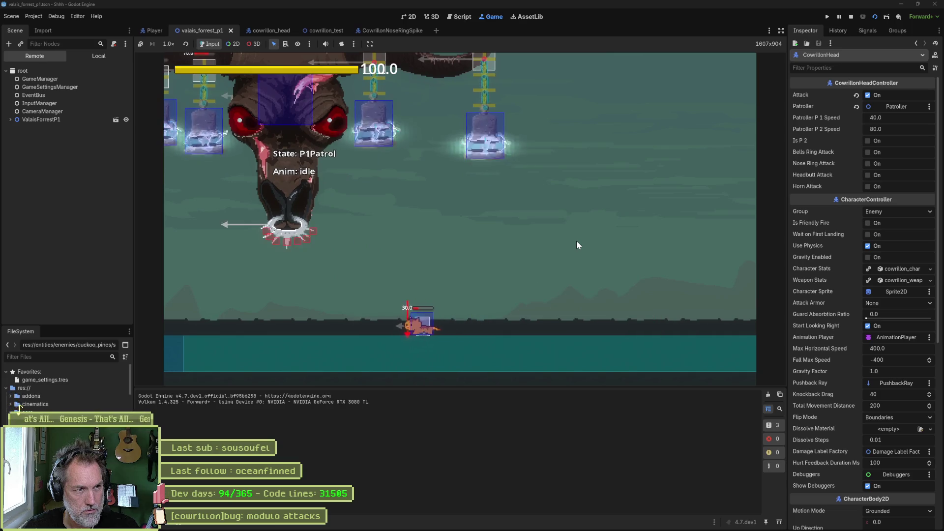
{"action": "key", "text": "Right"}
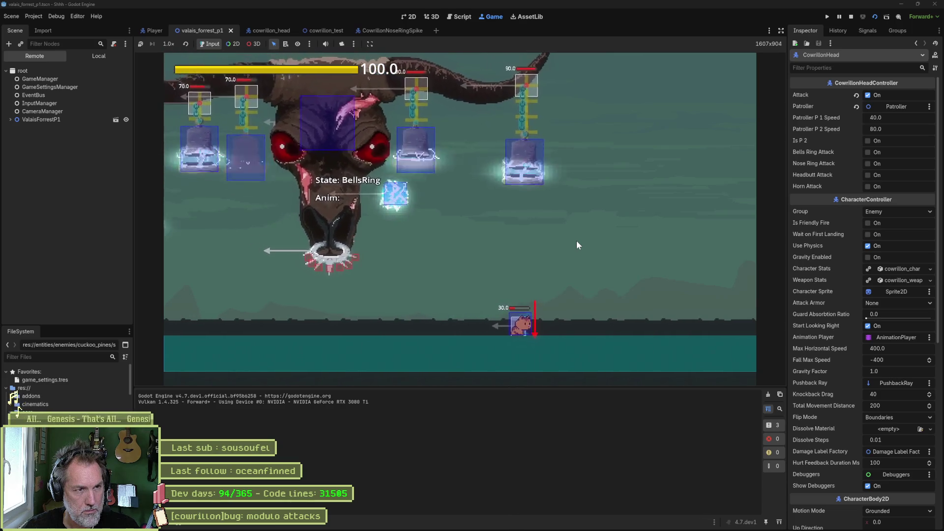
{"action": "key", "text": "Right"}
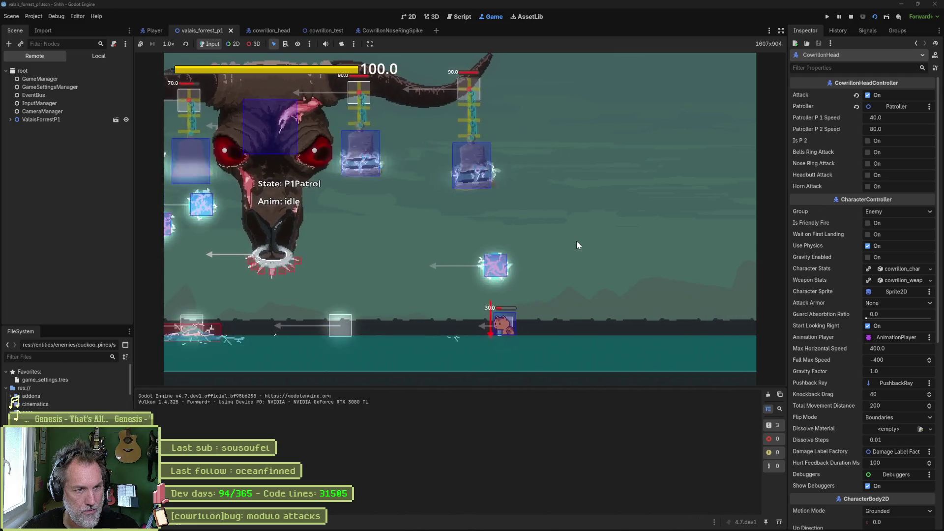
{"action": "key", "text": "Left"}
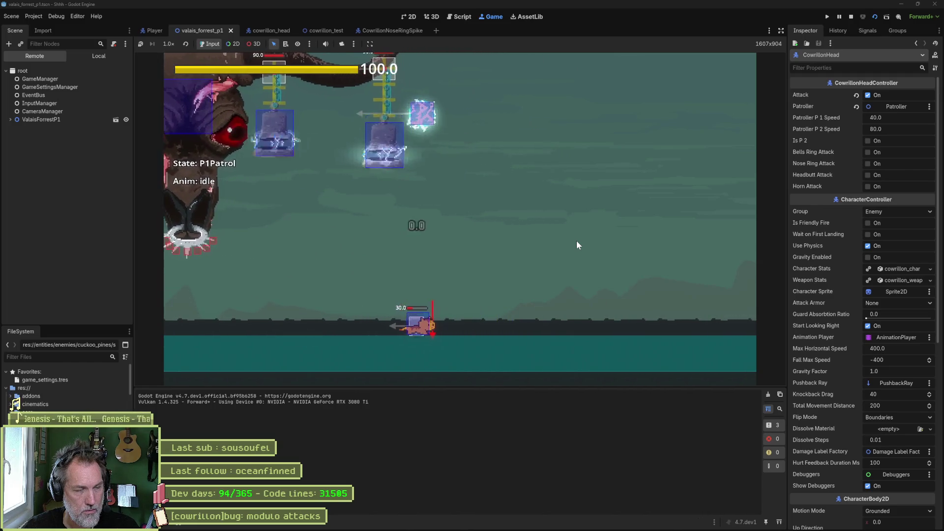
{"action": "key", "text": "Left"}
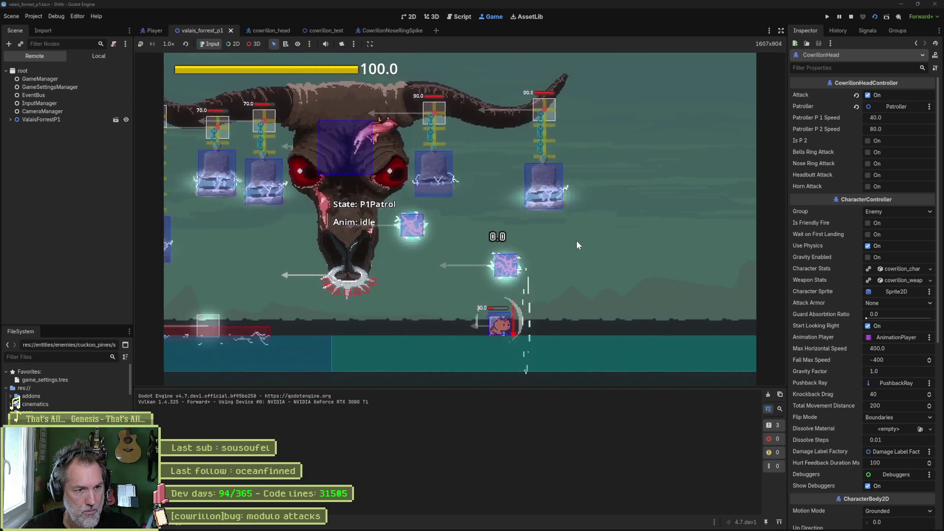
{"action": "key", "text": "Left"}
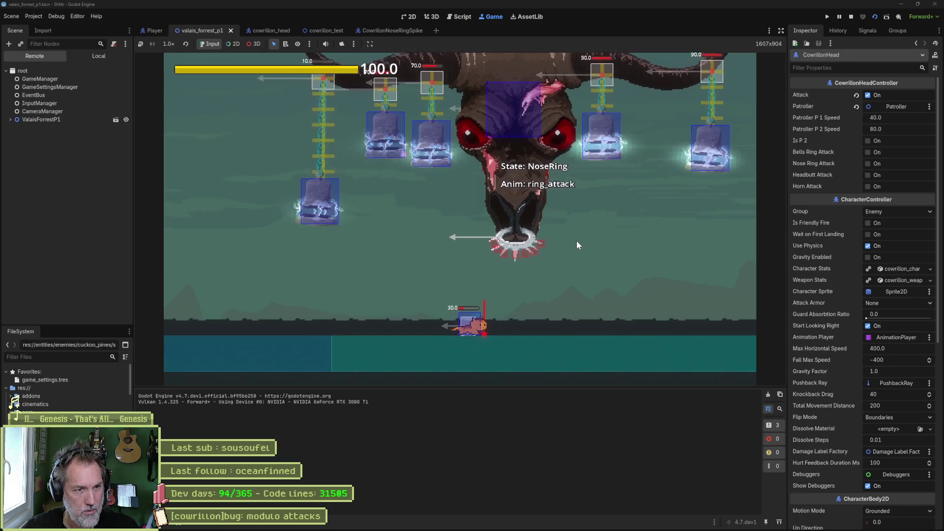
{"action": "key", "text": "Left"}
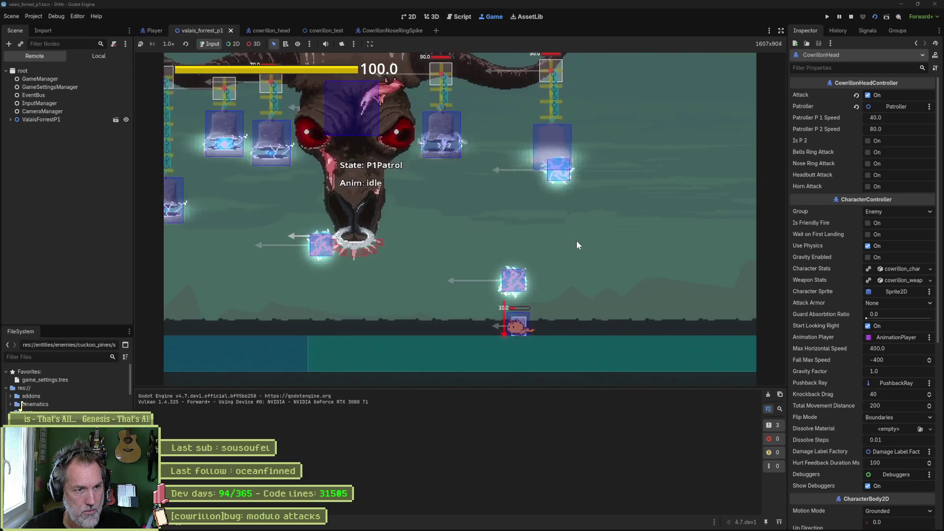
{"action": "key", "text": "Left"}
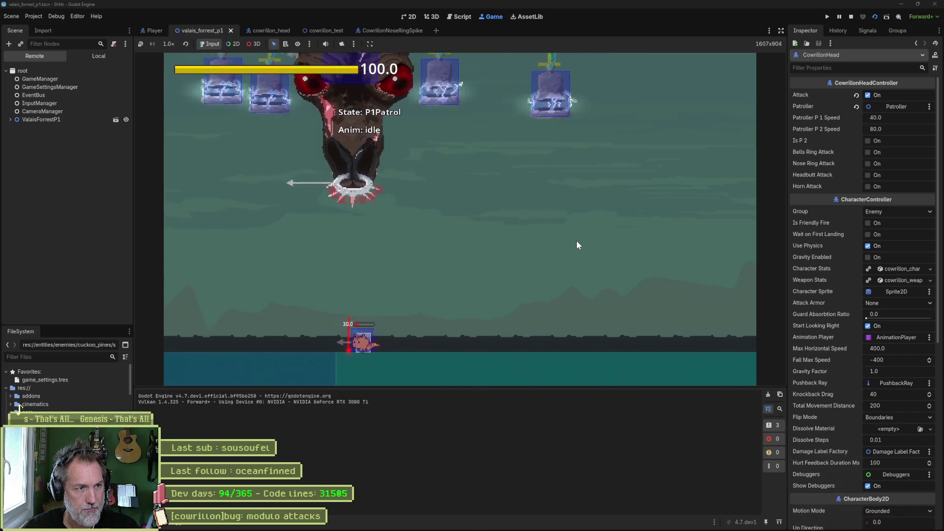
{"action": "key", "text": "F8"}
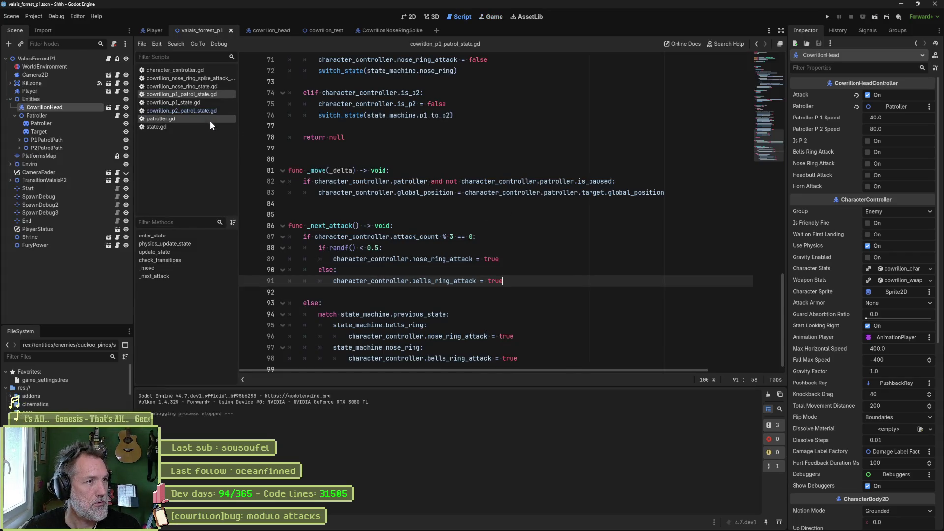
Open cowrillon_nose_ring_state.gd and inspect the NoseRing node in the cowrillon_head scene.
{"action": "left_click", "coordinate": [205, 87]}
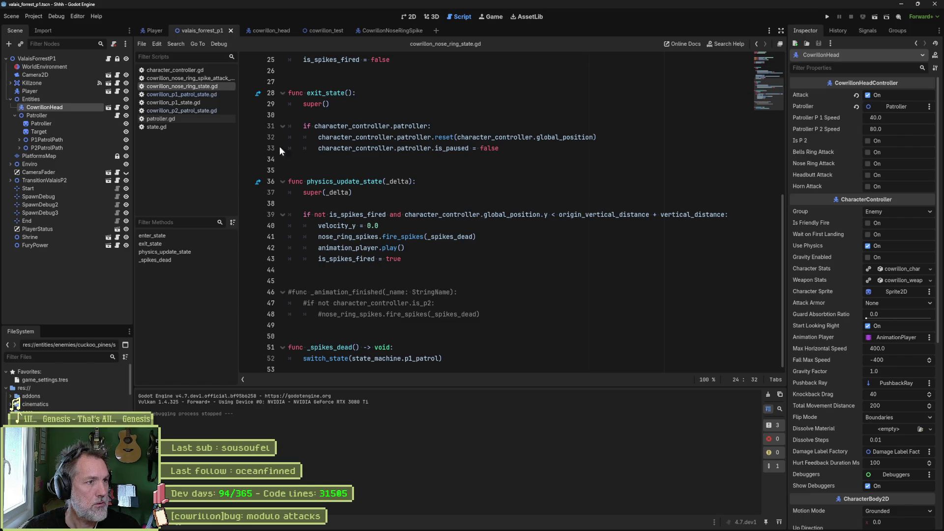
{"action": "left_click", "coordinate": [272, 31]}
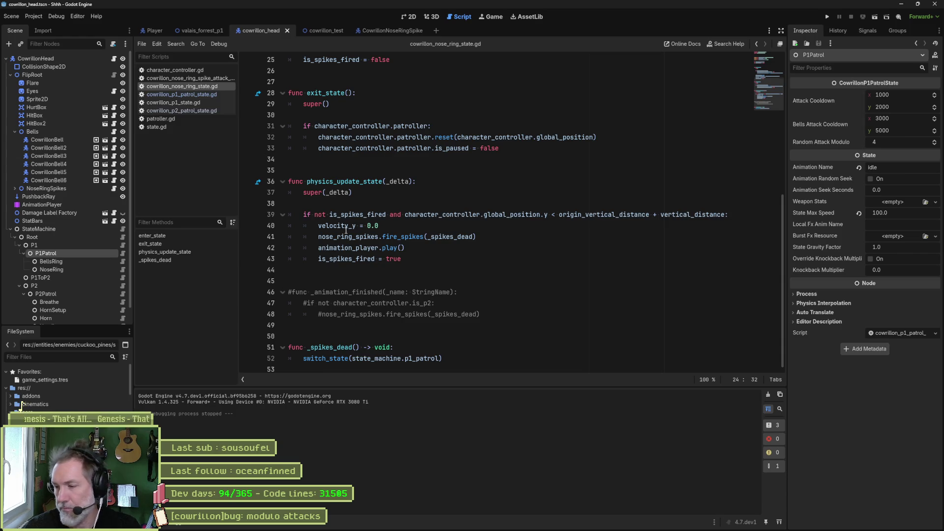
{"action": "left_click", "coordinate": [95, 269]}
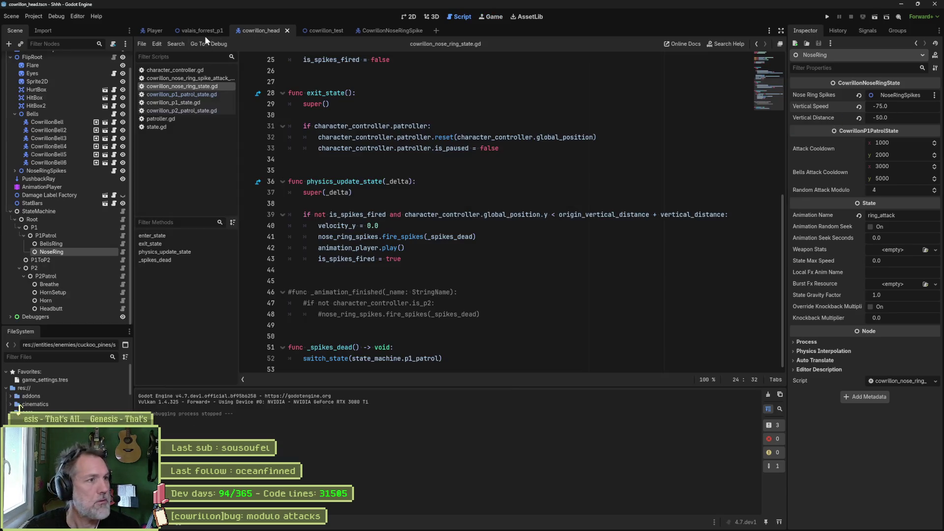
In valais_forrest_p1, enable Show Points on the Patroller node and run the game.
{"action": "left_click", "coordinate": [205, 30]}
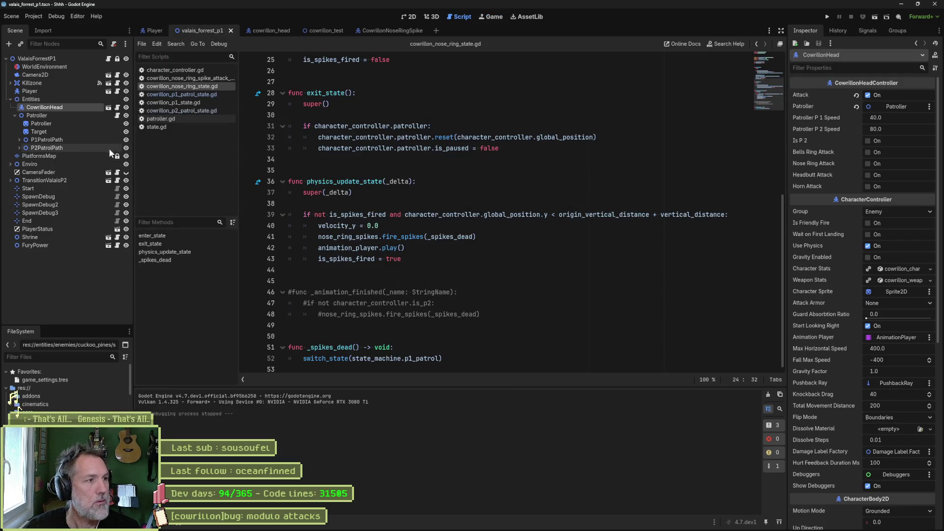
{"action": "left_click", "coordinate": [70, 124]}
{"action": "left_click", "coordinate": [83, 116]}
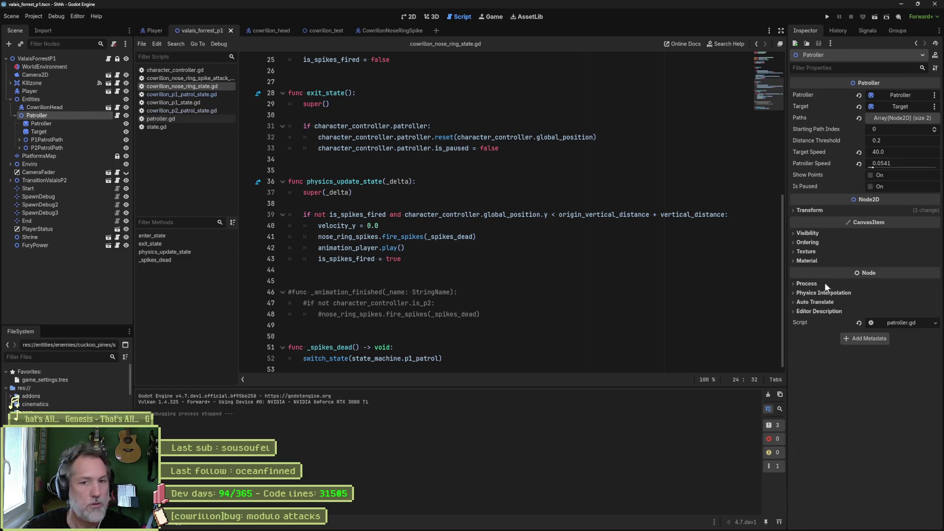
{"action": "left_click", "coordinate": [871, 176]}
{"action": "key", "text": "F5"}
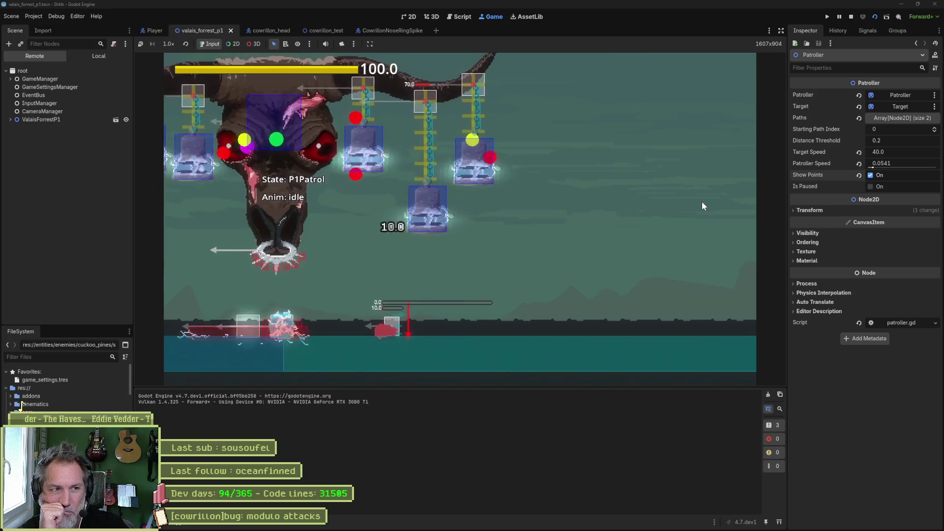
Stop the running game after playtesting with the patrol points visible.
{"action": "key", "text": "F8"}
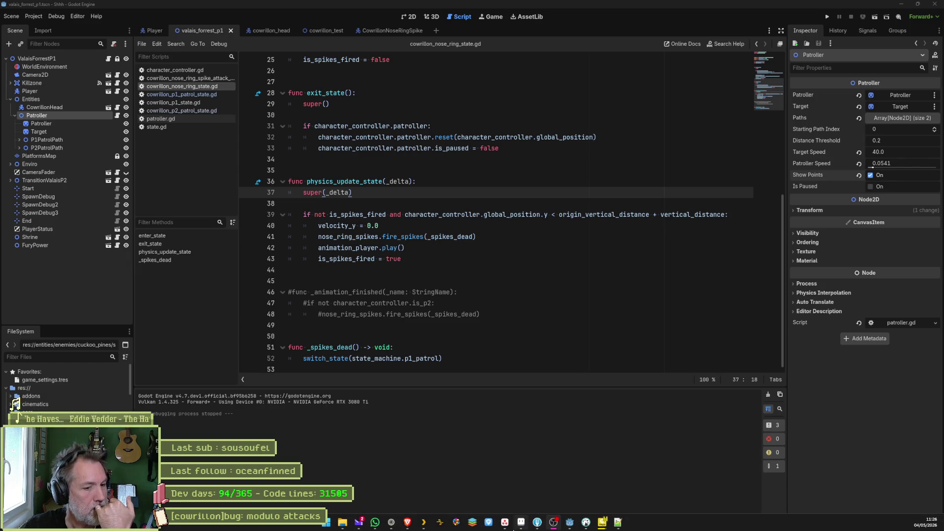
Copy the '[cowrillon]bug: modulo attacks' task title from Asana.
{"action": "left_click", "coordinate": [506, 522]}
{"action": "left_click", "coordinate": [485, 128]}
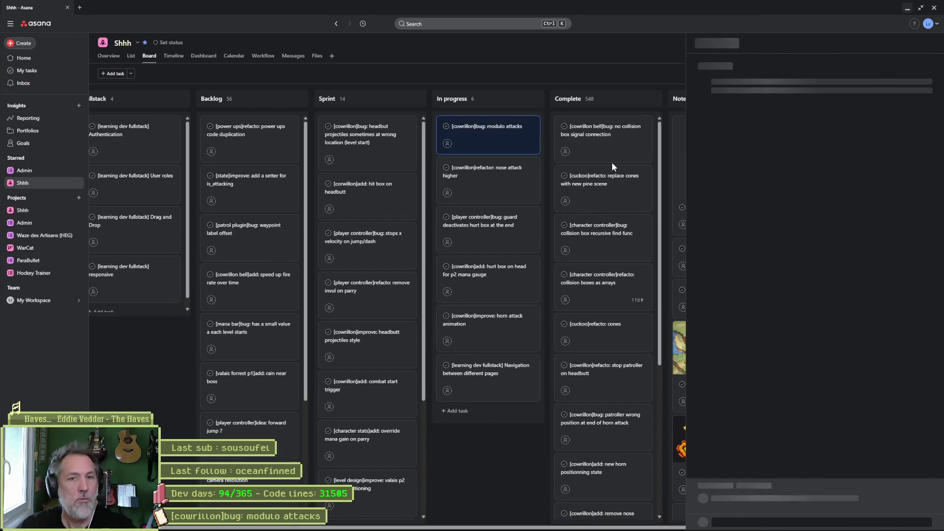
{"action": "key", "text": "ctrl+a"}
{"action": "key", "text": "ctrl+c"}
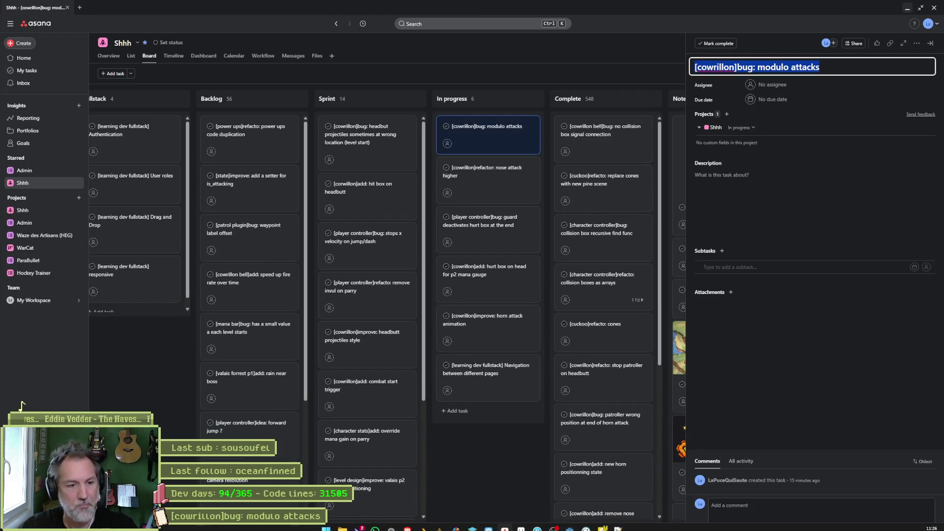
In Fork, review the changes to the p1 and p2 patrol state scripts.
{"action": "left_click", "coordinate": [537, 523]}
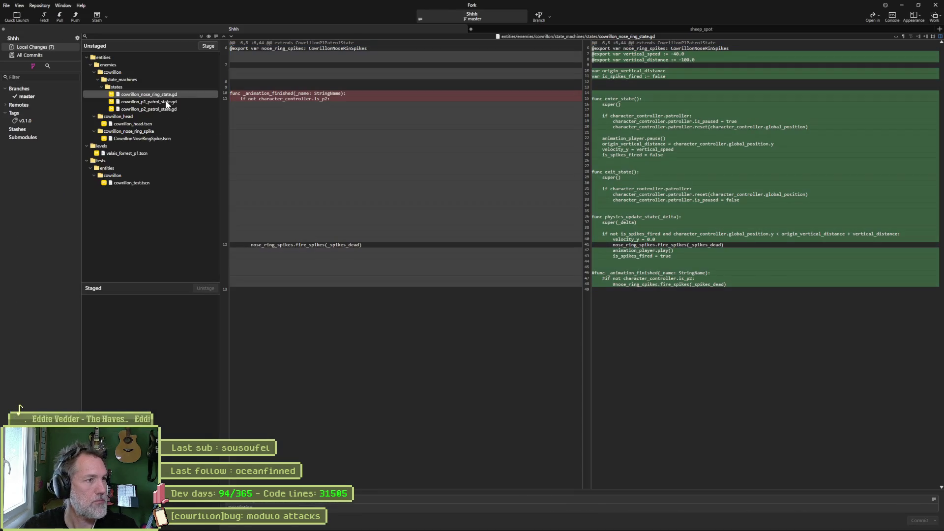
{"action": "left_click", "coordinate": [570, 523]}
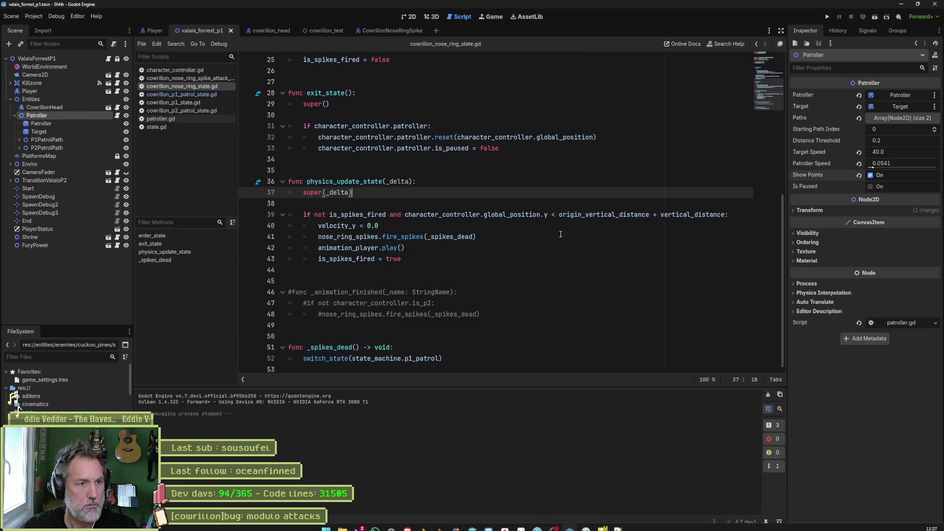
{"action": "left_click", "coordinate": [537, 522]}
{"action": "mouse_move", "coordinate": [369, 90]}
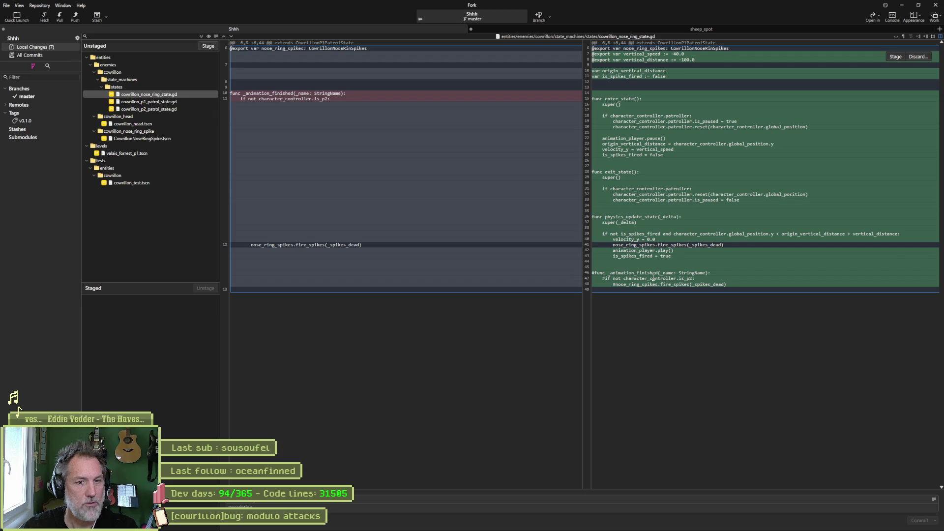
{"action": "left_click", "coordinate": [173, 103]}
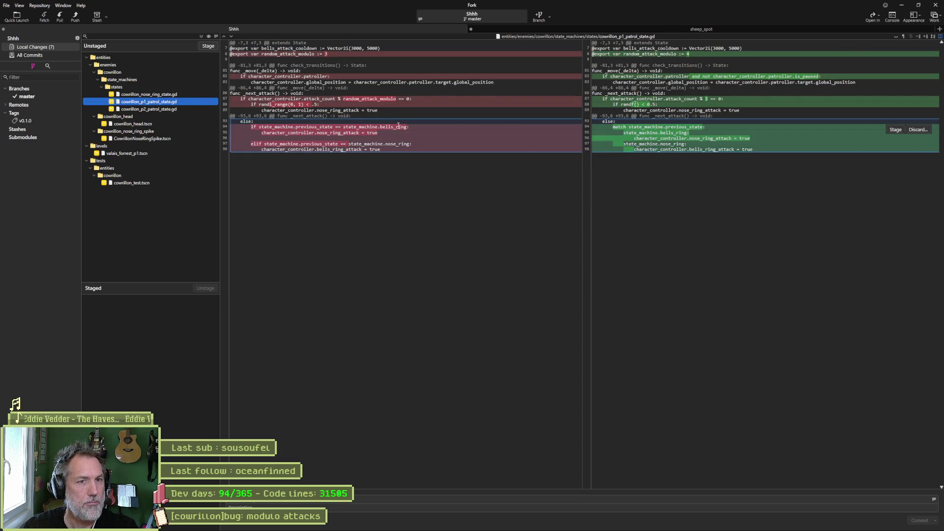
{"action": "left_click", "coordinate": [149, 108]}
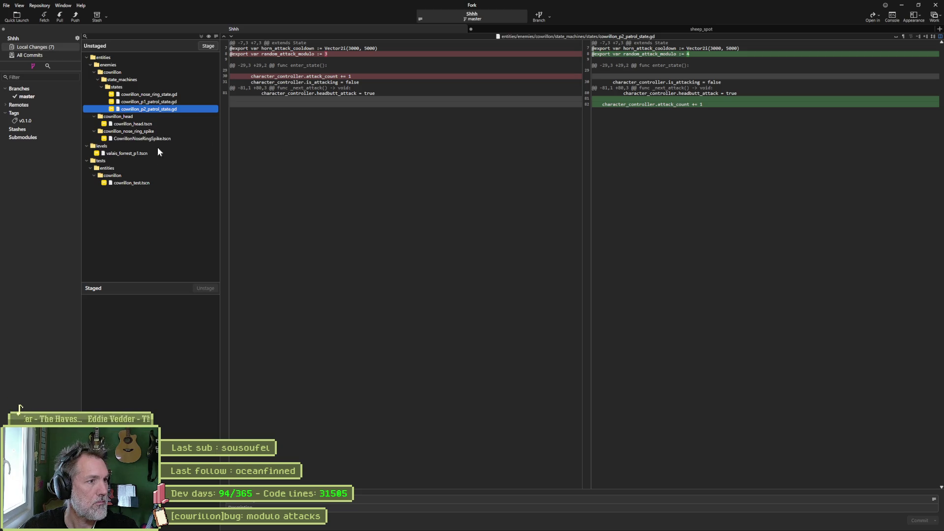
Stage all changed files, commit them, push master to origin, and return to Asana.
{"action": "left_click", "coordinate": [205, 46]}
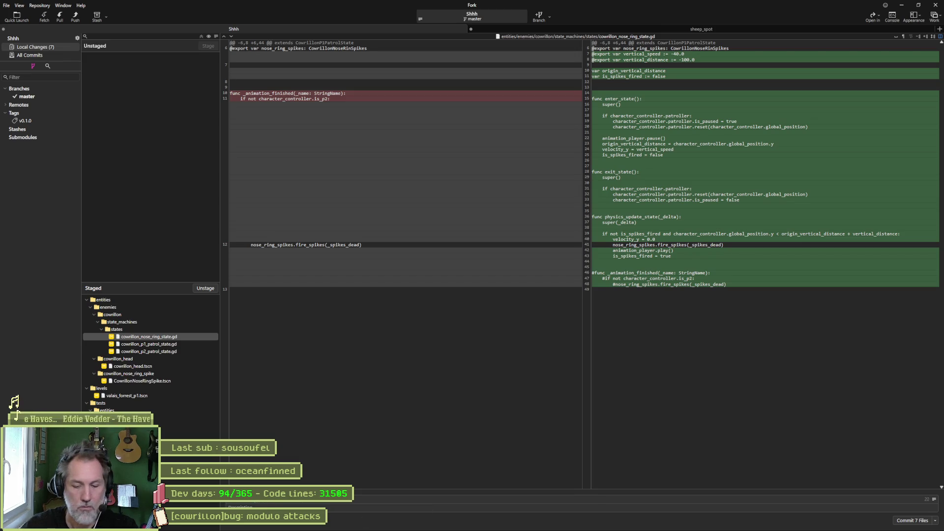
{"action": "left_click", "coordinate": [913, 520]}
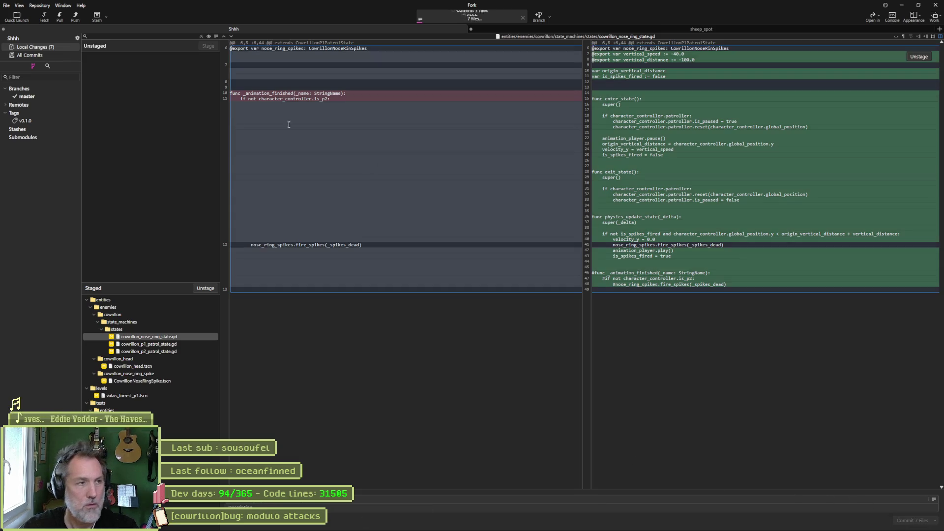
{"action": "left_click", "coordinate": [81, 15]}
{"action": "left_click", "coordinate": [538, 291]}
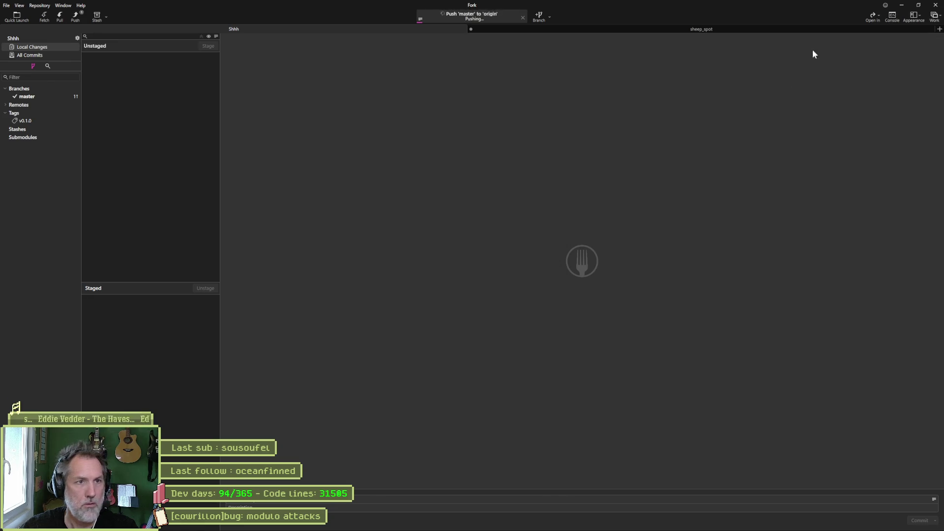
{"action": "left_click", "coordinate": [901, 7]}
{"action": "left_click", "coordinate": [505, 523]}
Move the 'modulo attacks' and 'nose attack higher' cards into Complete.
{"action": "mouse_move", "coordinate": [487, 137]}
{"action": "left_mouse_down"}
{"action": "mouse_move", "coordinate": [590, 135]}
{"action": "mouse_move", "coordinate": [570, 182]}
{"action": "left_mouse_up"}
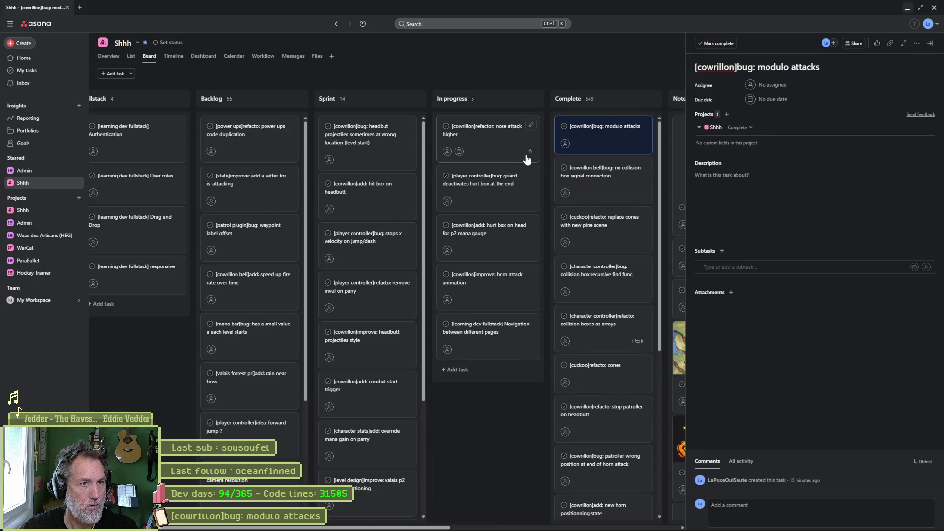
{"action": "left_click", "coordinate": [490, 135]}
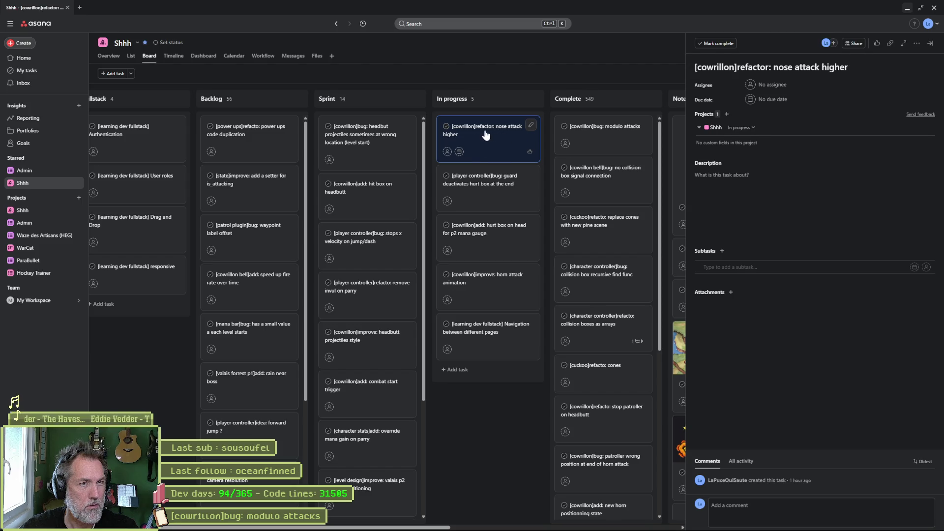
{"action": "left_click_drag", "start_coordinate": [535, 131], "coordinate": [602, 142]}
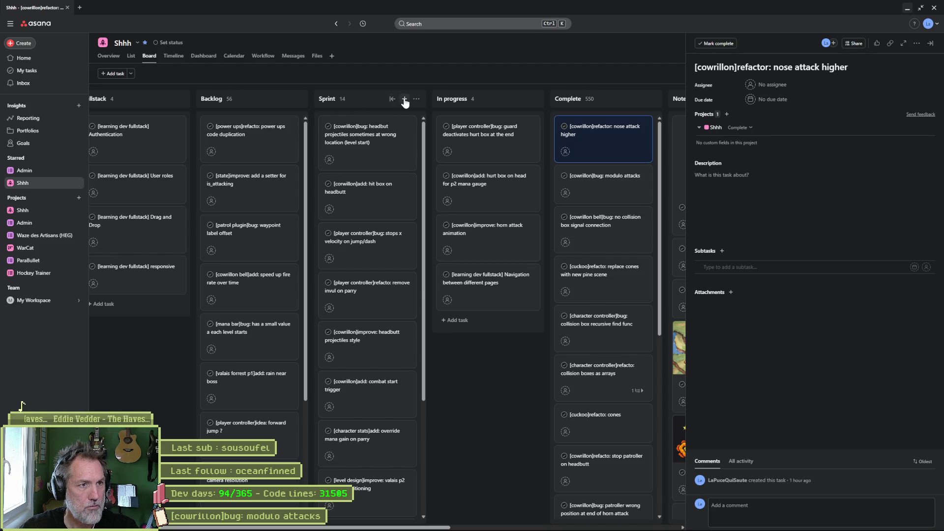
Add Sprint task '[cowrillon]refacto: bells are not destroyed but head is hit instead', then open the guard hurt-box task.
{"action": "left_click", "coordinate": [394, 99]}
{"action": "type", "text": "[cowri"}
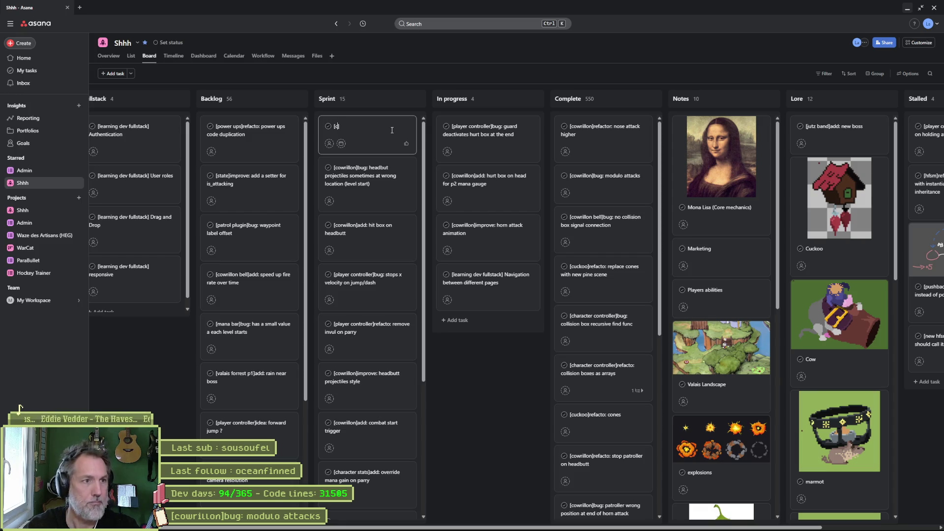
{"action": "type", "text": "llon]re"}
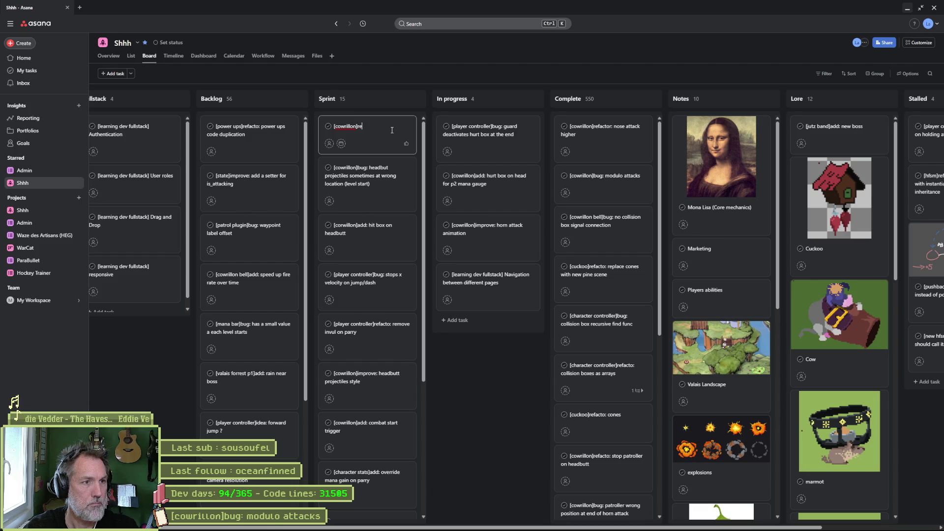
{"action": "type", "text": "facto: bells "}
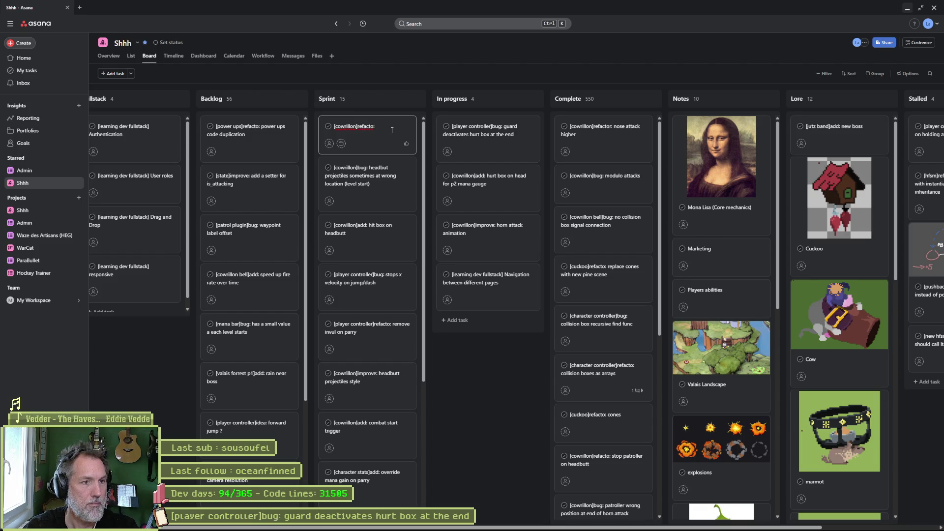
{"action": "type", "text": "are not d"}
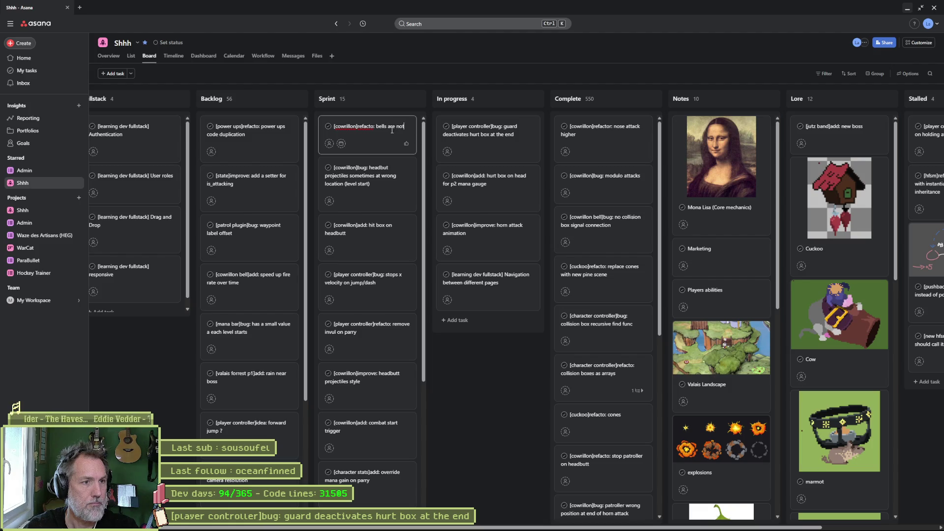
{"action": "type", "text": "estroyed"}
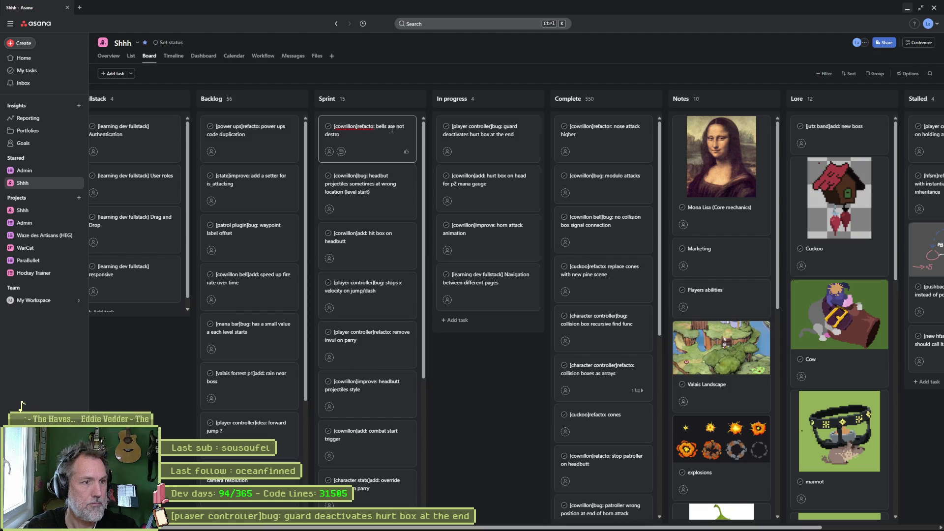
{"action": "type", "text": " but"}
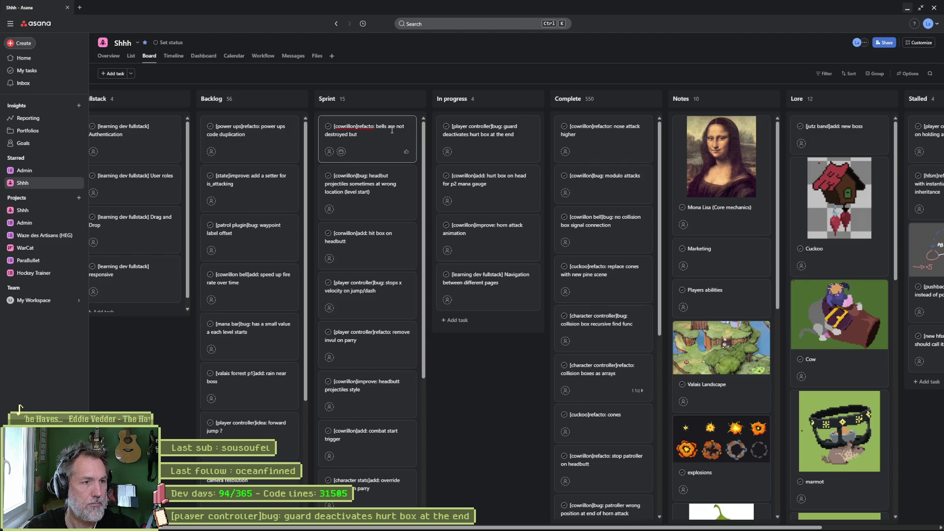
{"action": "type", "text": " head is hit instead"}
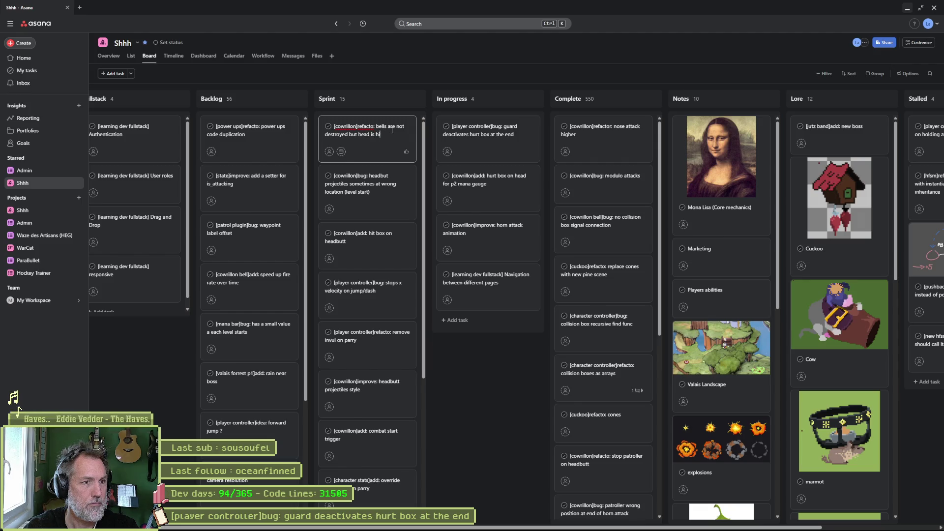
{"action": "left_click", "coordinate": [485, 338]}
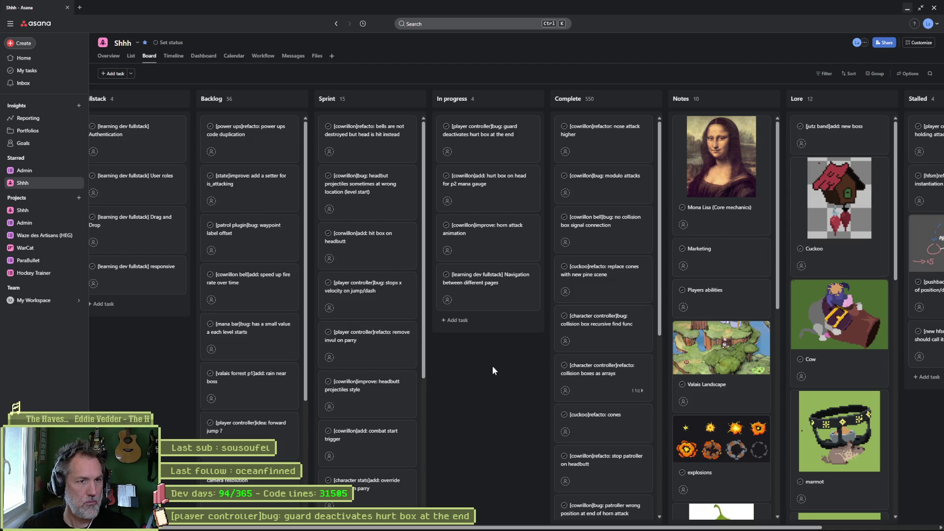
{"action": "left_click", "coordinate": [487, 138]}
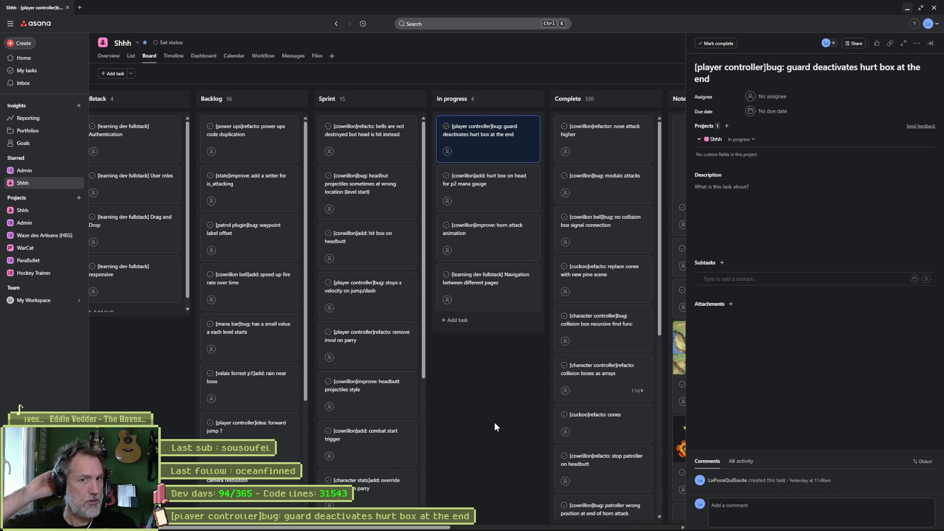
{"action": "mouse_move", "coordinate": [490, 529]}
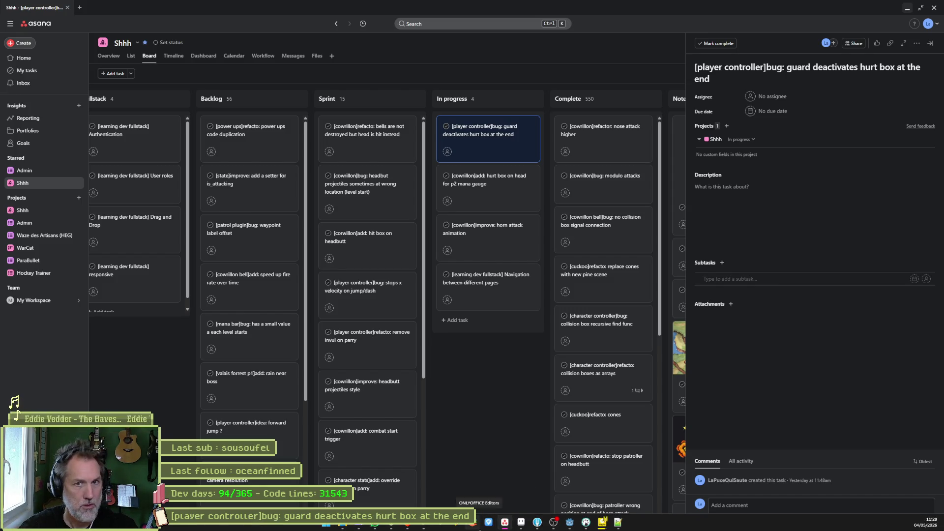
Load the Player's guard animation into the timeline, zoomed to fit.
{"action": "left_click", "coordinate": [537, 522]}
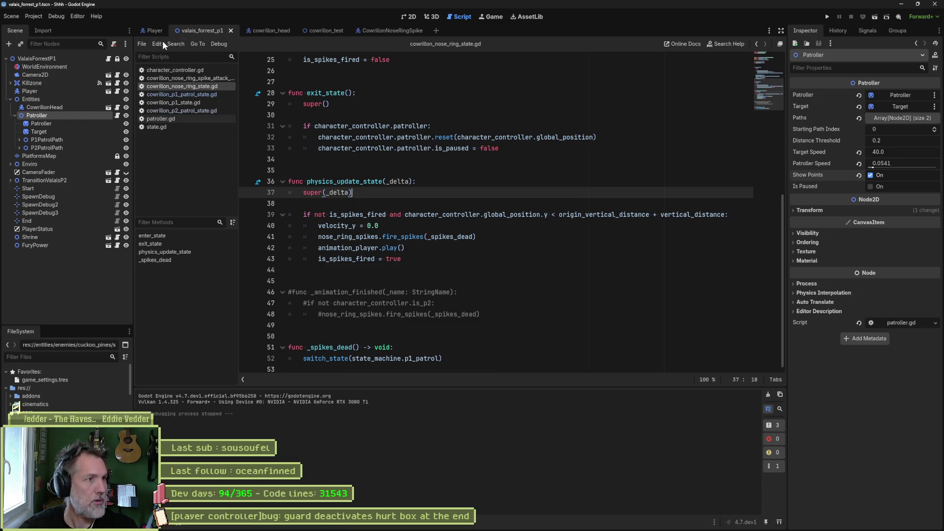
{"action": "left_click", "coordinate": [154, 30]}
{"action": "left_click", "coordinate": [98, 172]}
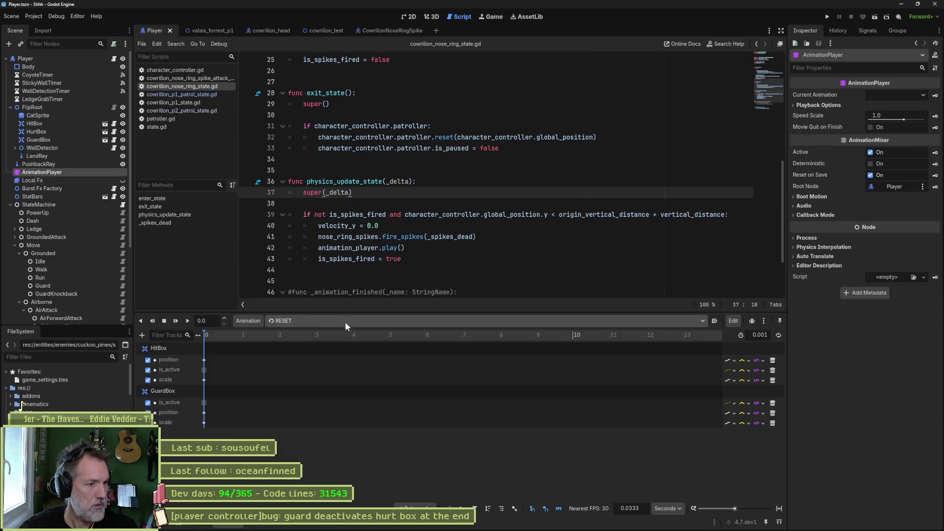
{"action": "left_click", "coordinate": [344, 320]}
{"action": "left_click", "coordinate": [371, 321]}
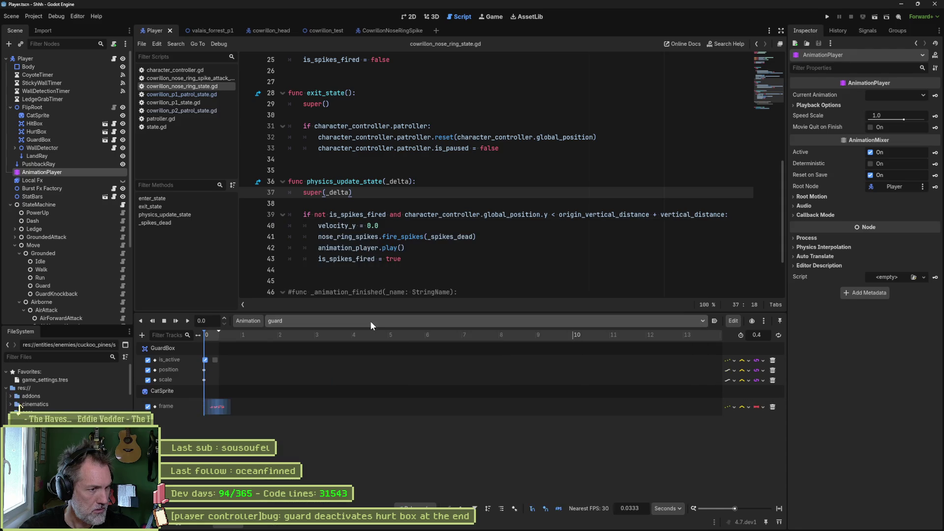
{"action": "key", "text": "alt+Tab"}
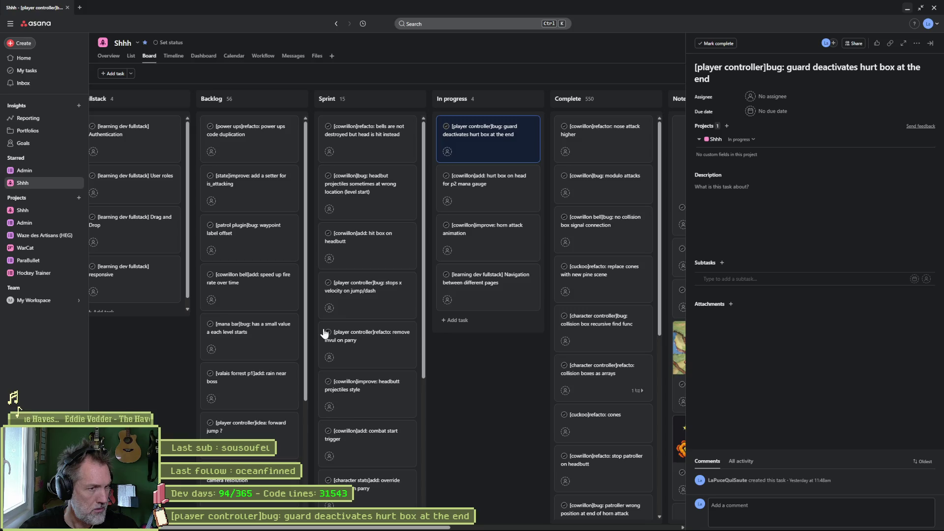
{"action": "key", "text": "alt+Tab"}
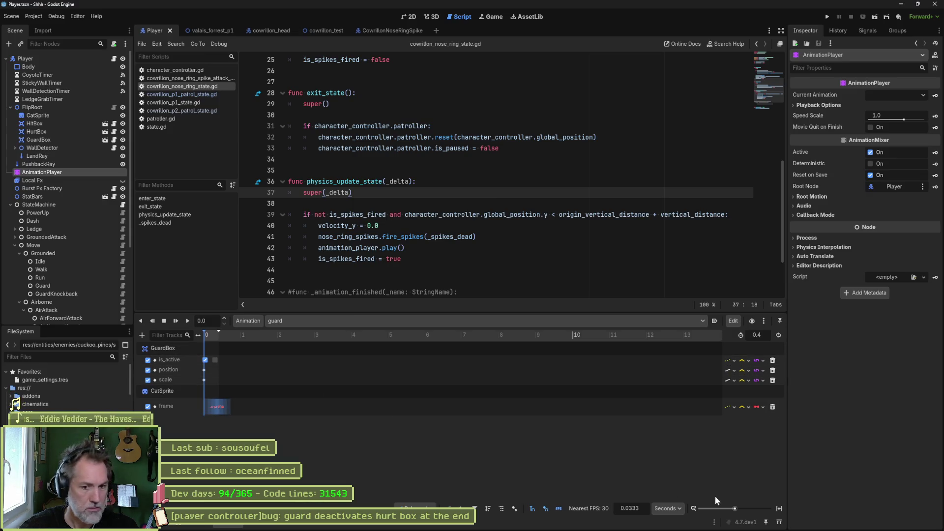
{"action": "left_click", "coordinate": [779, 508]}
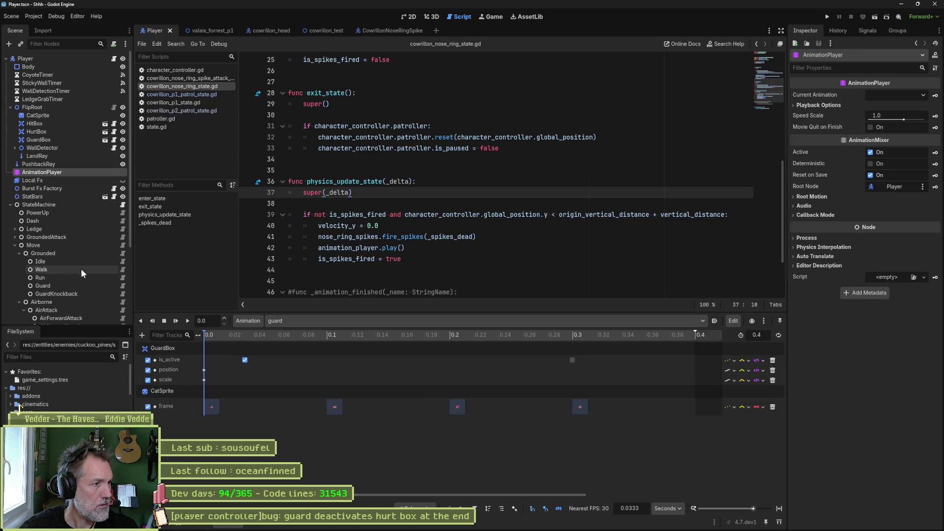
{"action": "scroll", "coordinate": [83, 241], "scroll_direction": "down", "scroll_amount": 5}
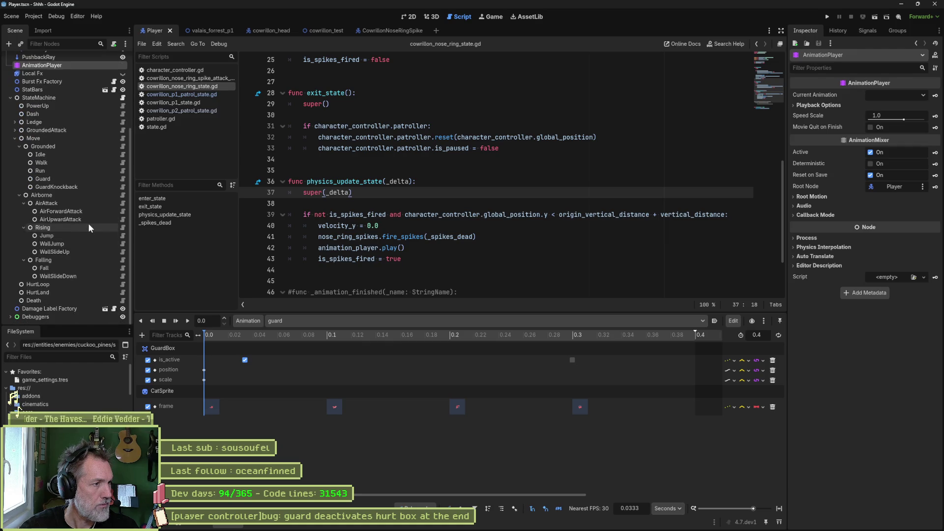
Open player_guard_state.gd and move the guard hurt-box bug task to Complete in Asana.
{"action": "left_click", "coordinate": [123, 179]}
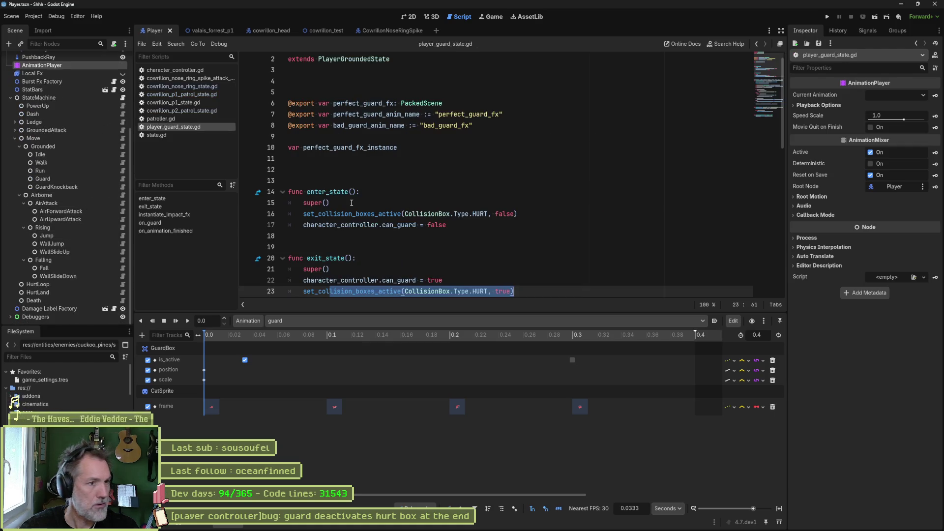
{"action": "scroll", "coordinate": [511, 192], "scroll_direction": "down", "scroll_amount": 3}
{"action": "left_click", "coordinate": [512, 192]}
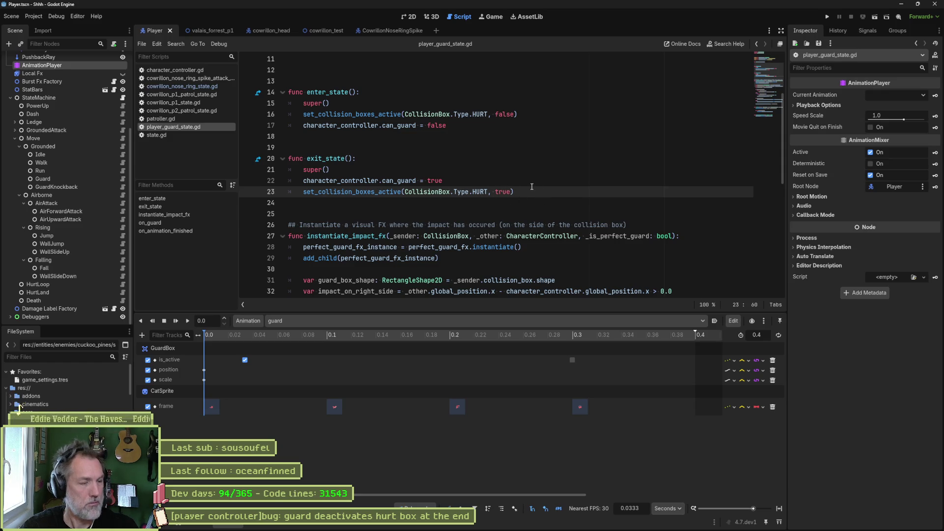
{"action": "key", "text": "alt+Tab"}
{"action": "left_click_drag", "start_coordinate": [489, 147], "coordinate": [580, 155]}
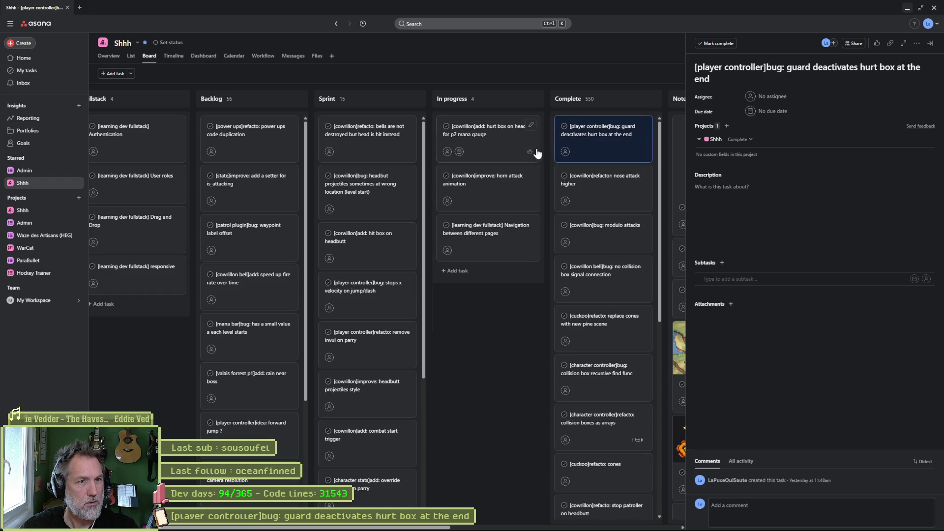
Move 'hurt box on head for p2 mana gauge' to Complete and 'bells are not destroyed' to In progress.
{"action": "left_click", "coordinate": [502, 143]}
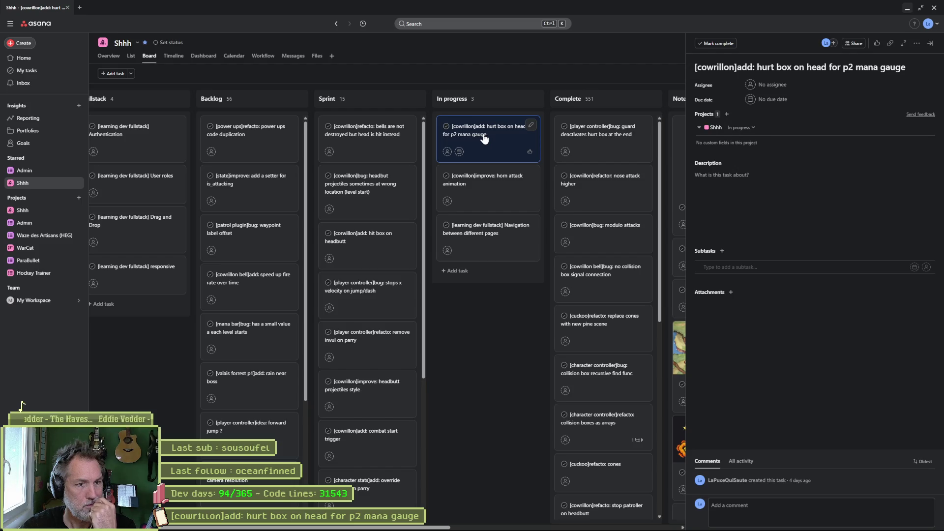
{"action": "left_click_drag", "start_coordinate": [484, 139], "coordinate": [598, 144]}
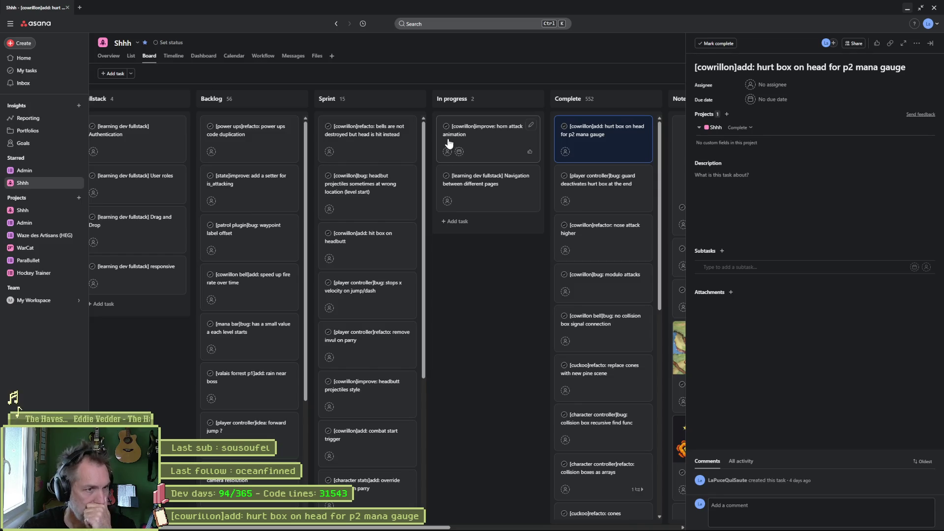
{"action": "left_click_drag", "start_coordinate": [375, 139], "coordinate": [488, 140]}
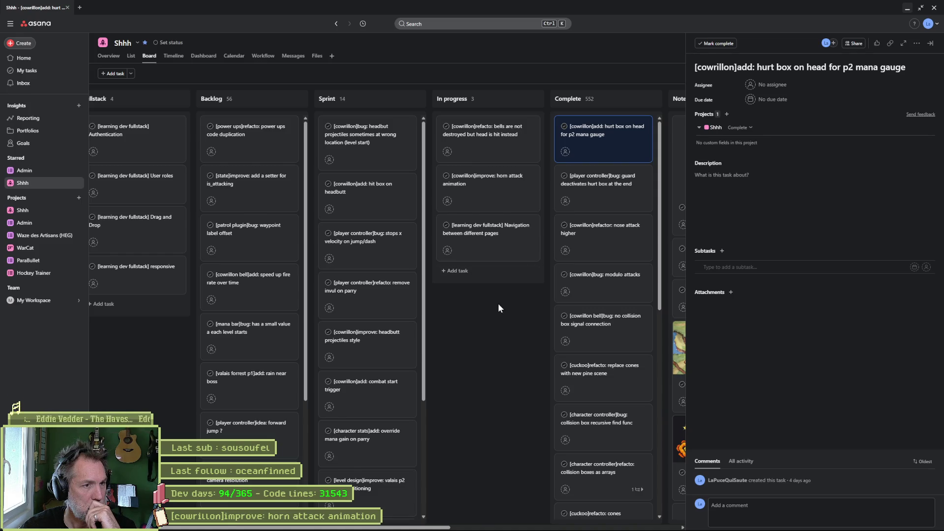
{"action": "left_click", "coordinate": [908, 8]}
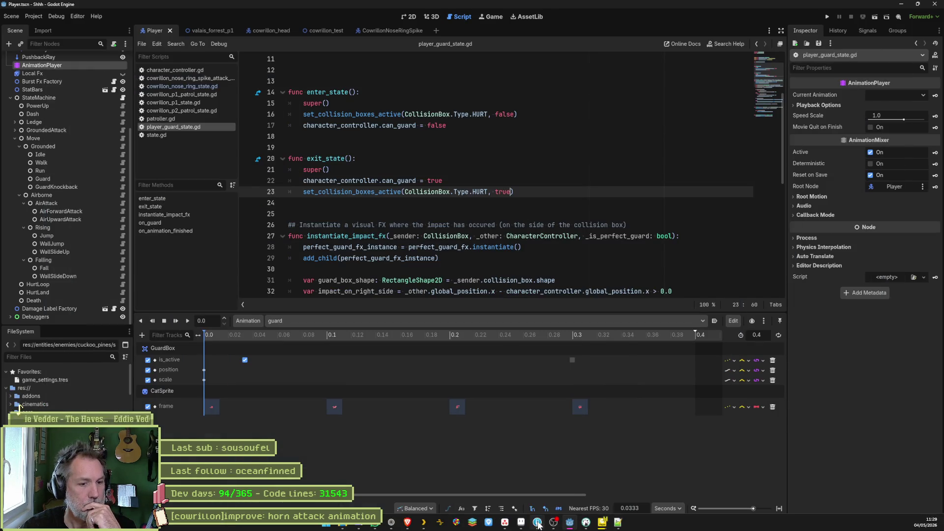
{"action": "left_click", "coordinate": [540, 522]}
{"action": "left_click", "coordinate": [902, 5]}
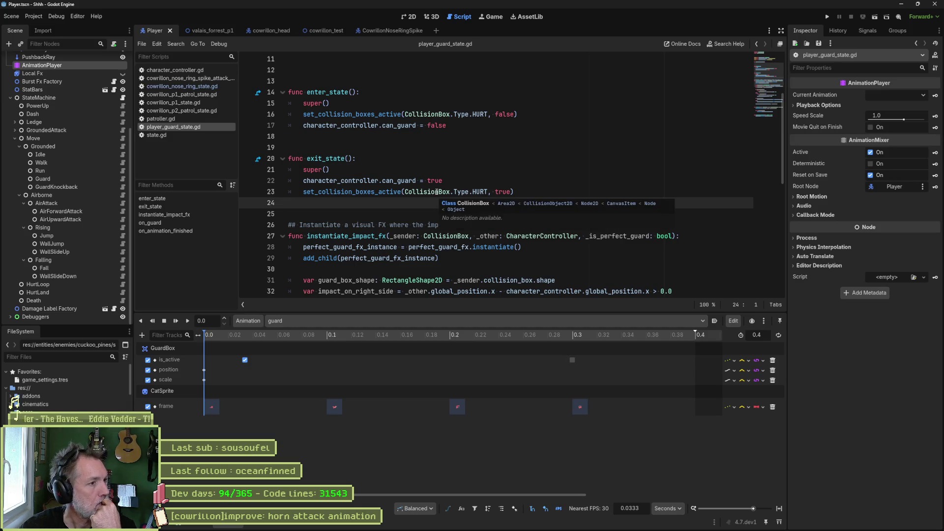
{"action": "mouse_move", "coordinate": [437, 192]}
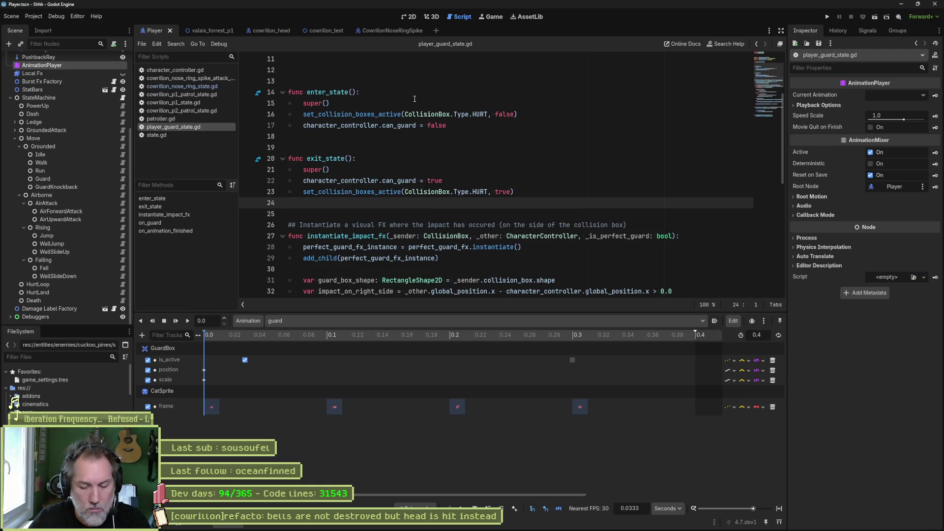
Quick-open the CowrillonBellProjectile scene and its Bounce state script.
{"action": "key", "text": "alt+shift+o"}
{"action": "type", "text": "projectil"}
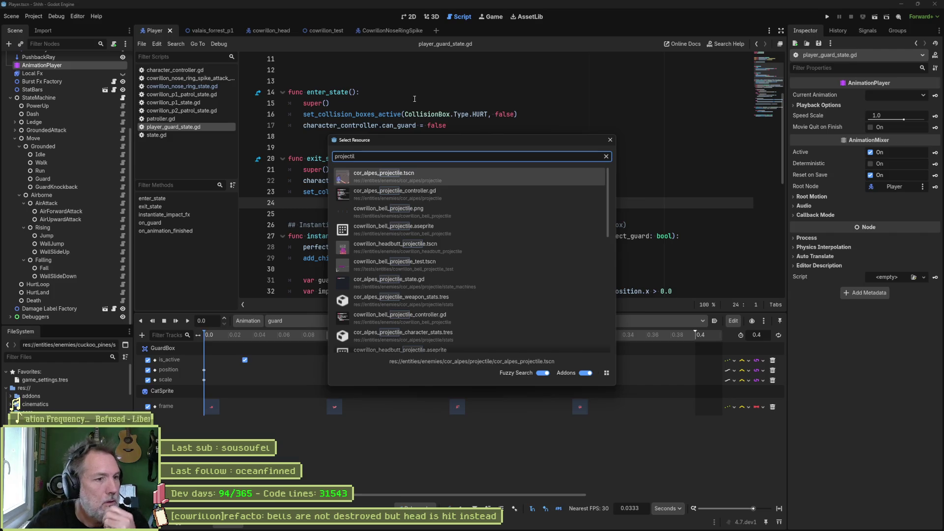
{"action": "key", "text": "Down"}
{"action": "key", "text": "Down"}
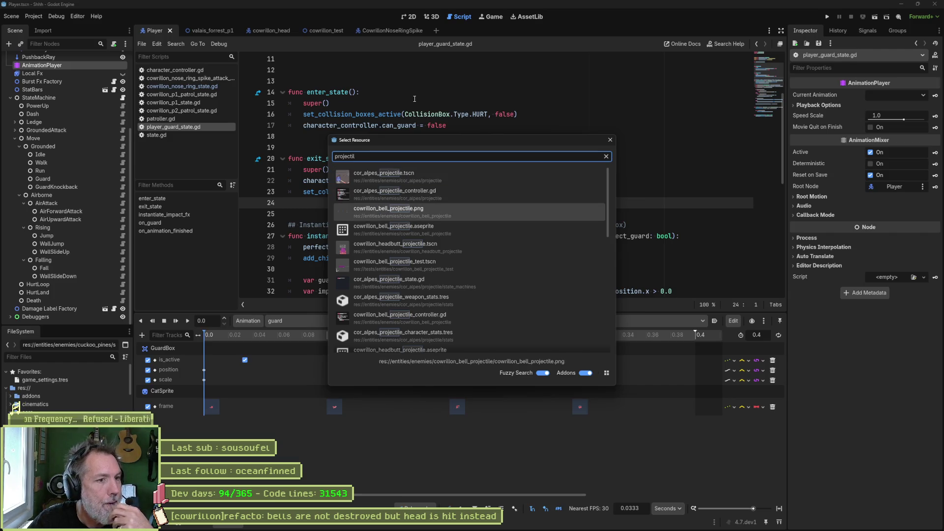
{"action": "key", "text": "Down"}
{"action": "key", "text": "Down"}
{"action": "key", "text": "Down"}
{"action": "key", "text": "Return"}
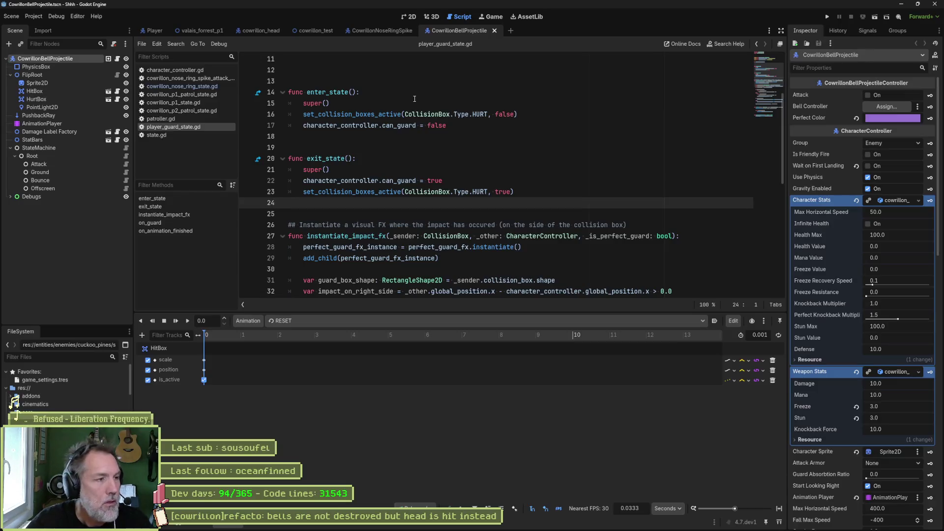
{"action": "left_click", "coordinate": [126, 181]}
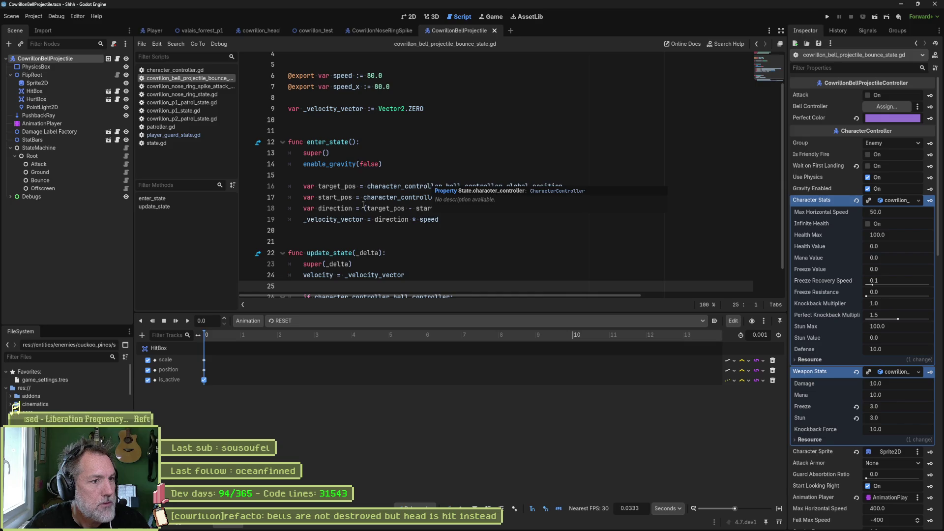
Close the CowrillonNoseRingSpike scene and return to cowrillon_head.
{"action": "double_click", "coordinate": [338, 186]}
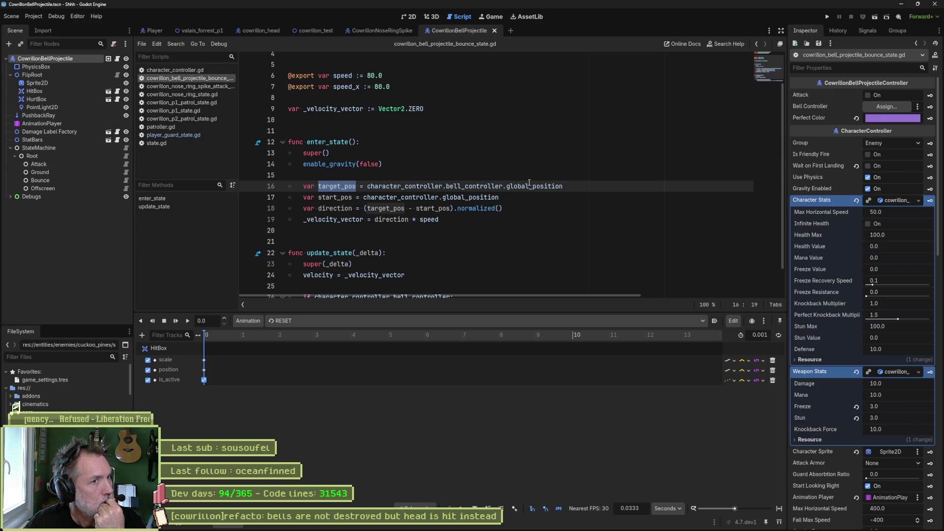
{"action": "middle_click", "coordinate": [382, 30]}
{"action": "left_click", "coordinate": [266, 31]}
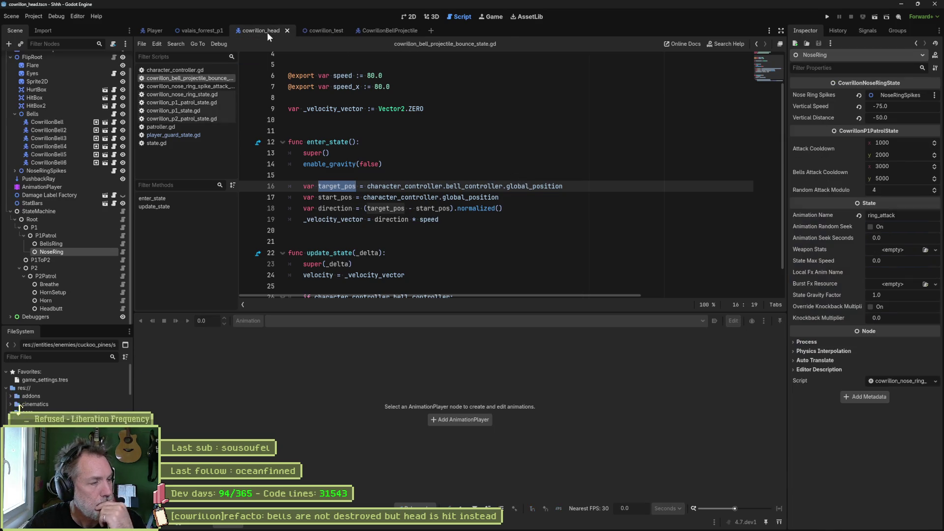
Open the cowrillon_bell scene and select 'target_pos - start_pos' on line 18 of the bounce script.
{"action": "left_click", "coordinate": [104, 123]}
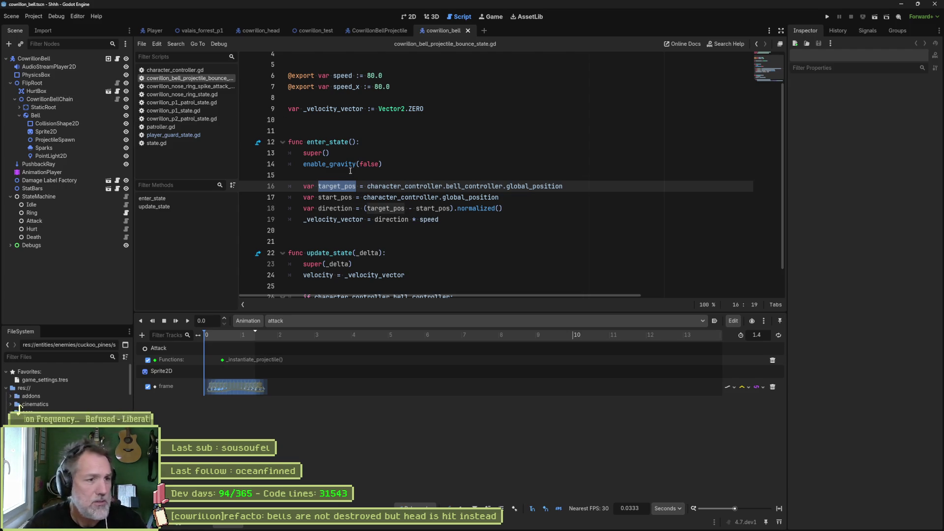
{"action": "double_click", "coordinate": [345, 185]}
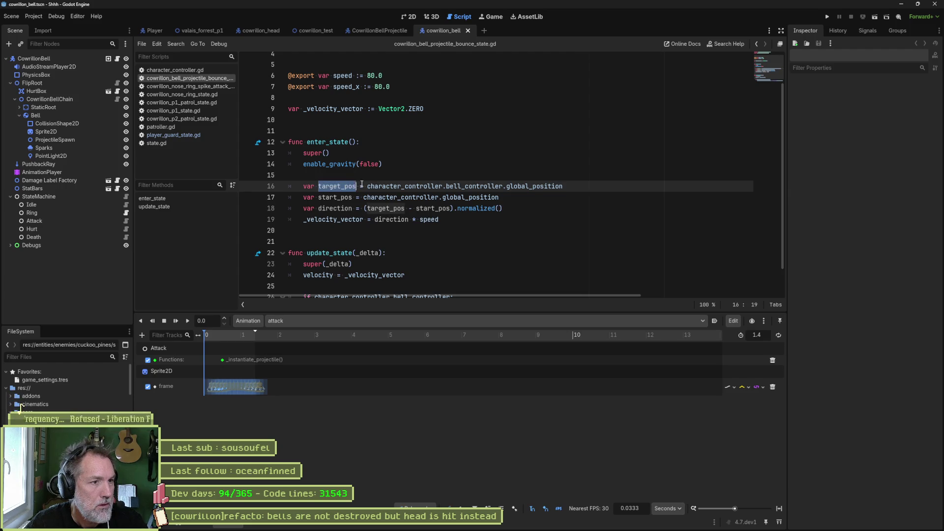
{"action": "left_click", "coordinate": [390, 208]}
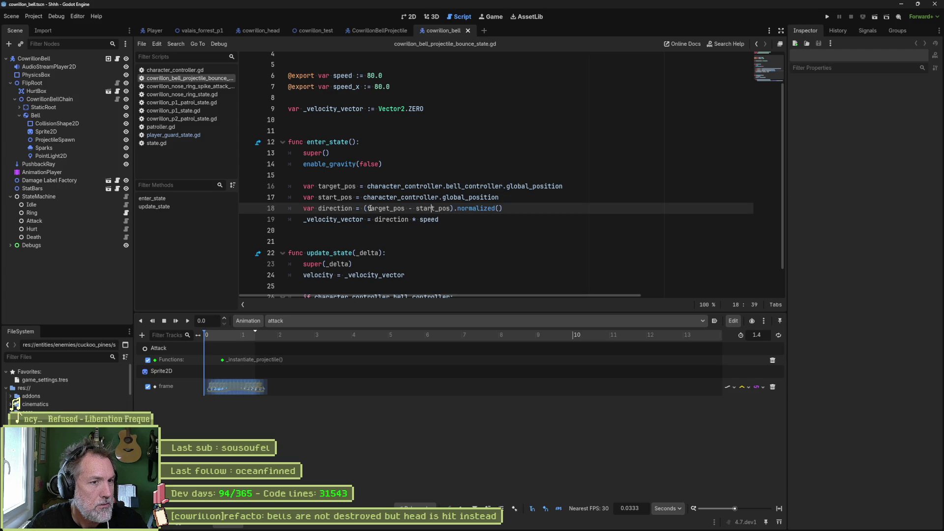
{"action": "left_click_drag", "start_coordinate": [367, 208], "coordinate": [451, 209]}
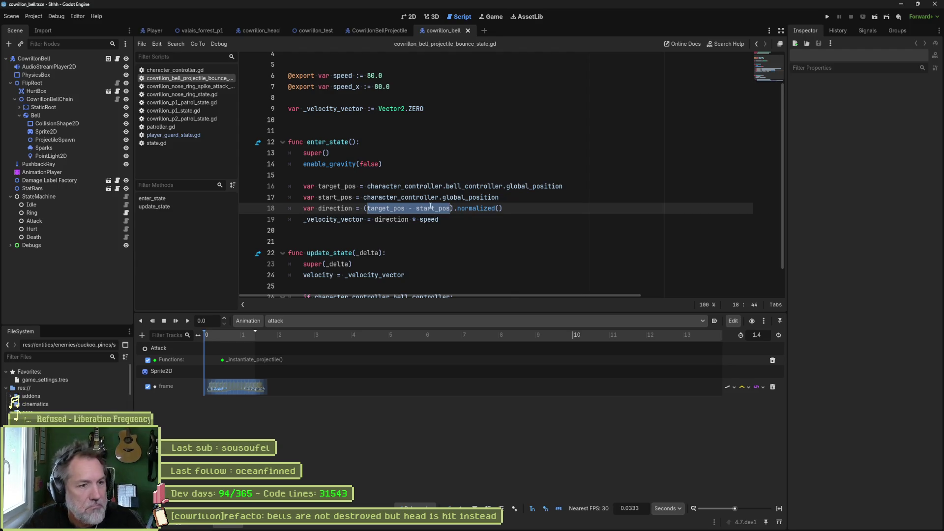
Duplicate the direction line on line 18 and comment out the original with '#'.
{"action": "left_click", "coordinate": [523, 208]}
{"action": "key", "text": "shift+Up"}
{"action": "key", "text": "ctrl+shift+d"}
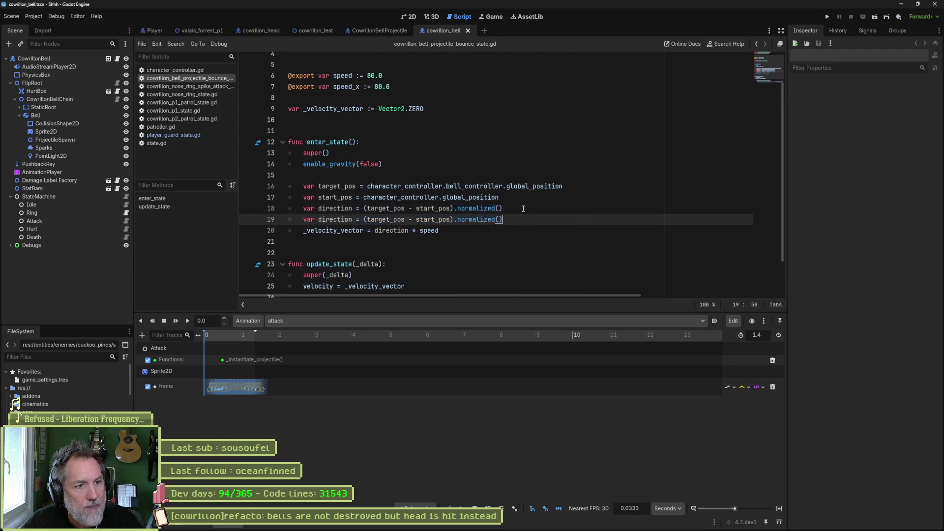
{"action": "left_click", "coordinate": [305, 215]}
{"action": "type", "text": "#"}
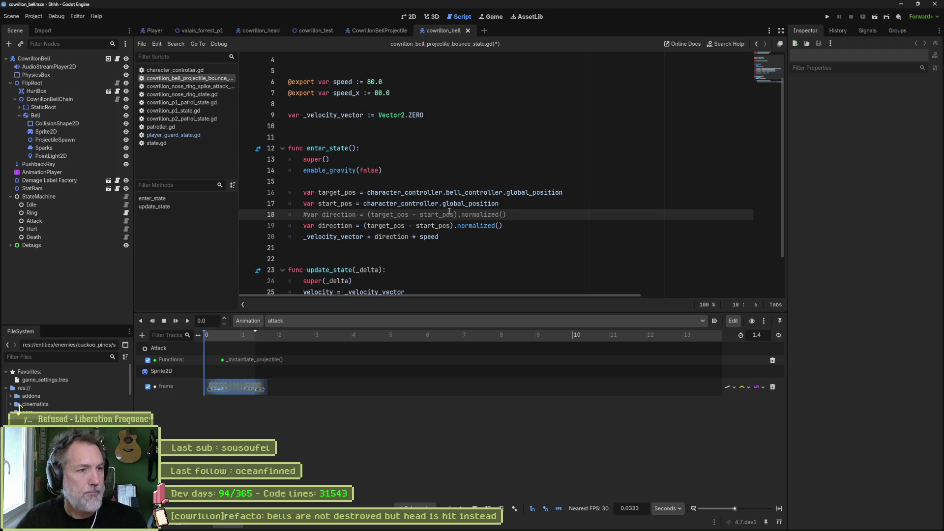
{"action": "scroll", "coordinate": [484, 236], "scroll_direction": "down", "scroll_amount": 1}
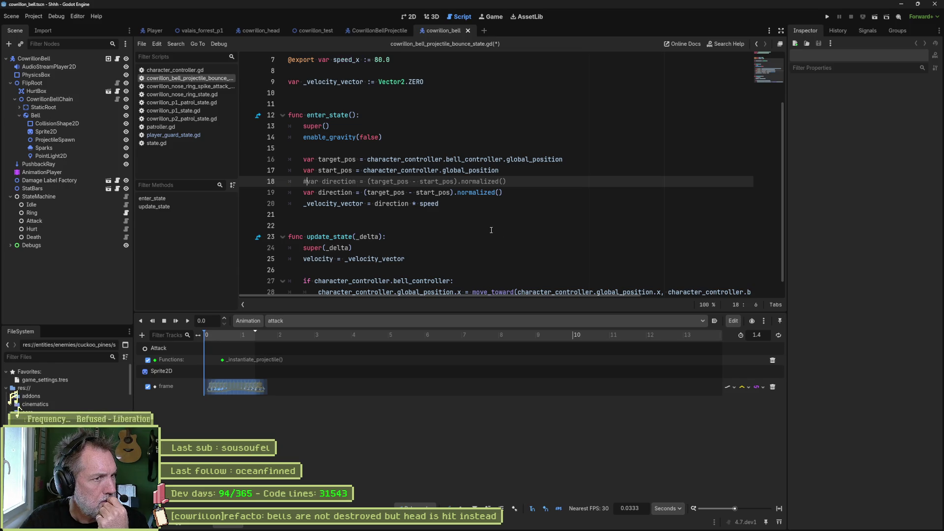
{"action": "left_click", "coordinate": [379, 31]}
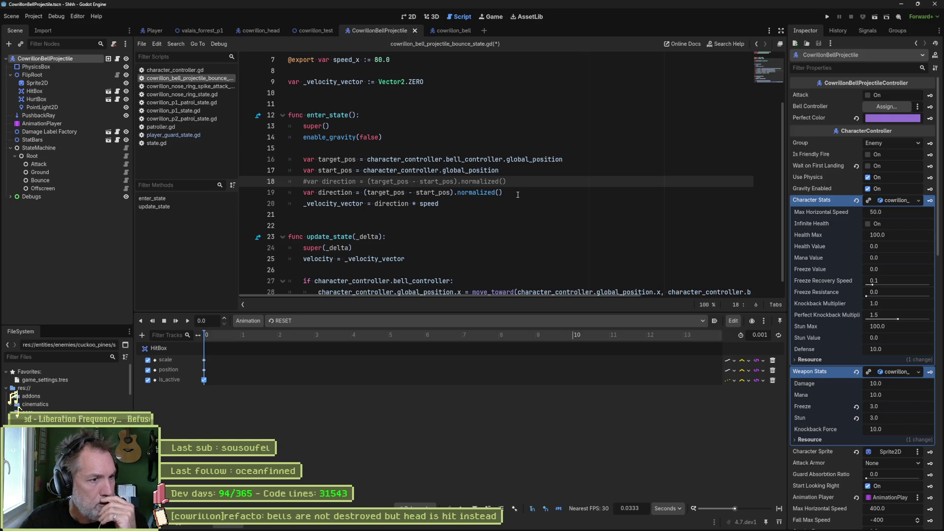
Delete the duplicated direction line and uncomment the original.
{"action": "left_click", "coordinate": [496, 203]}
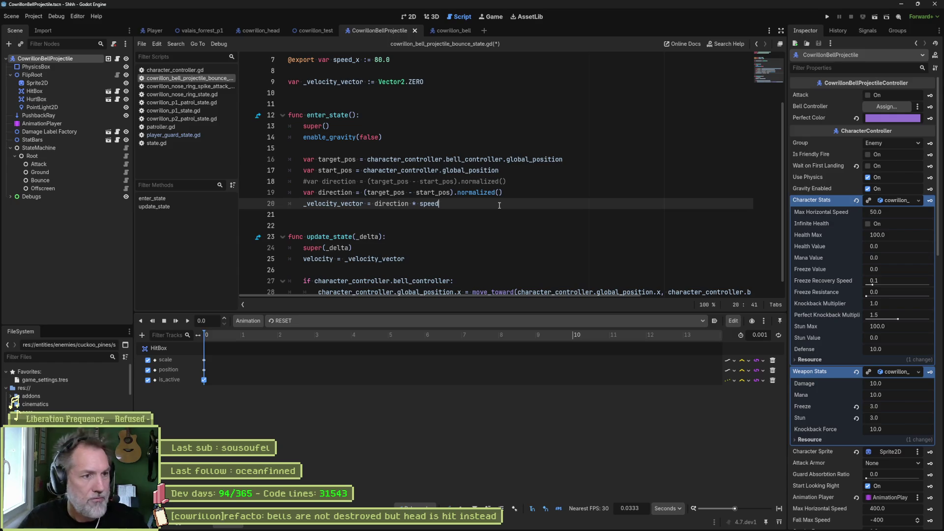
{"action": "left_click", "coordinate": [331, 192]}
{"action": "key", "text": "ctrl+x"}
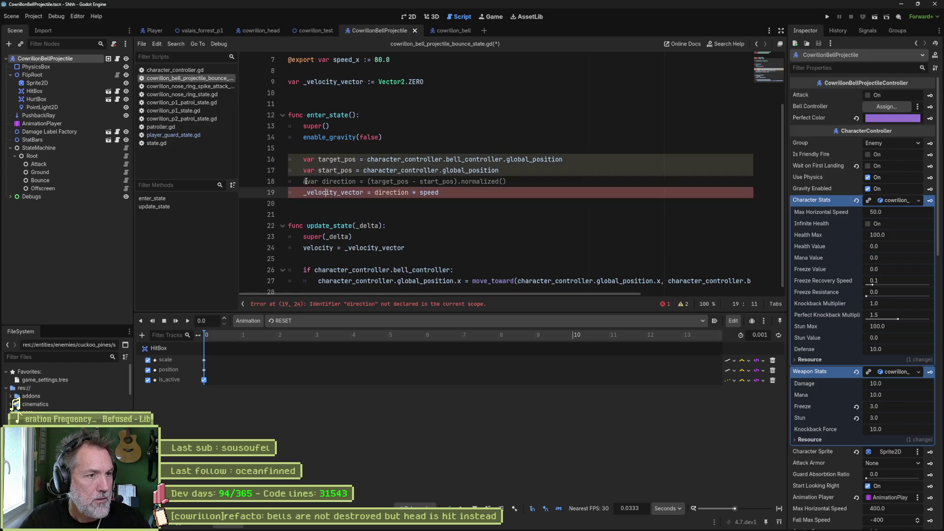
{"action": "left_click", "coordinate": [304, 181]}
{"action": "key", "text": "Delete"}
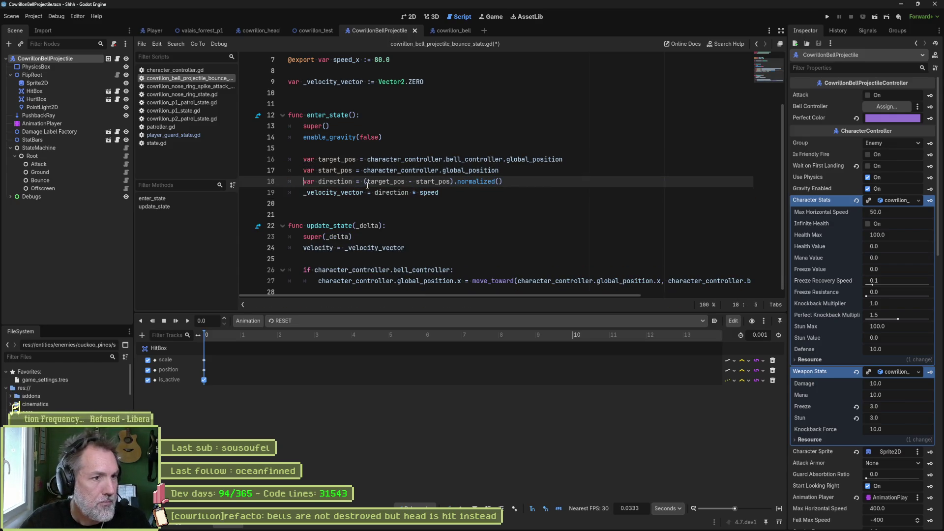
Add a 'velocity_y = -speed' line after the velocity assignment.
{"action": "left_click", "coordinate": [450, 193]}
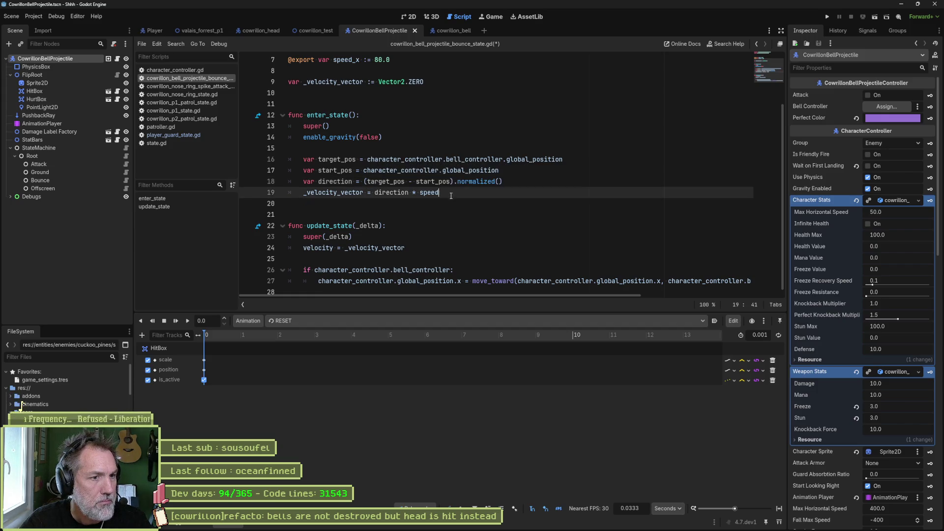
{"action": "key", "text": "Return"}
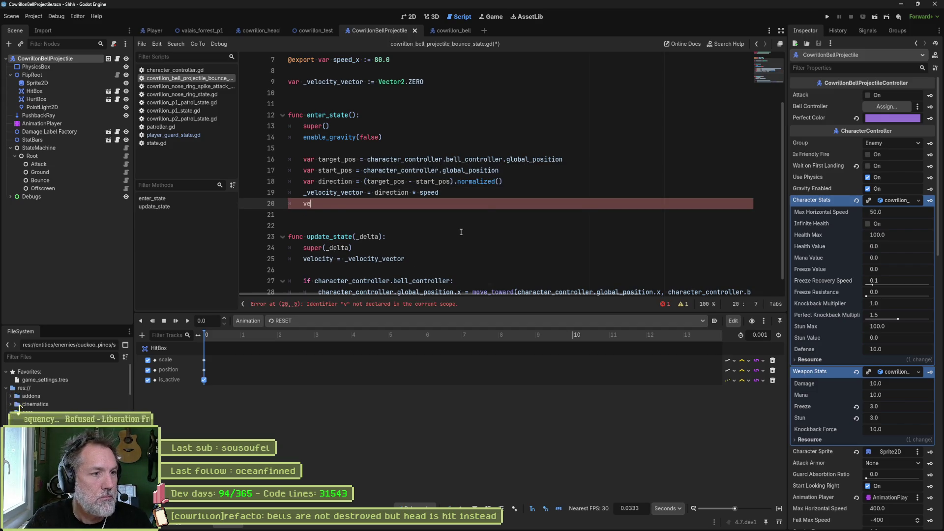
{"action": "key", "text": "Down"}
{"action": "key", "text": "Down"}
{"action": "key", "text": "Return"}
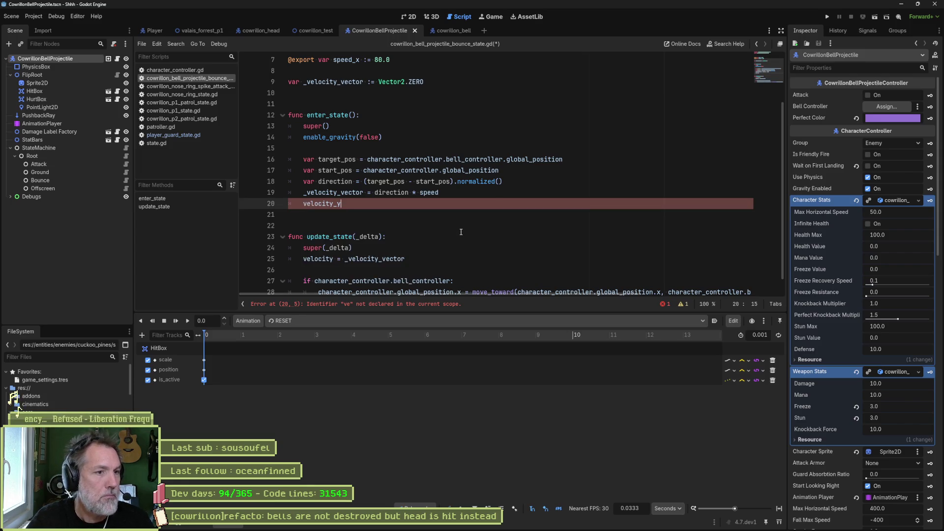
{"action": "type", "text": "= "}
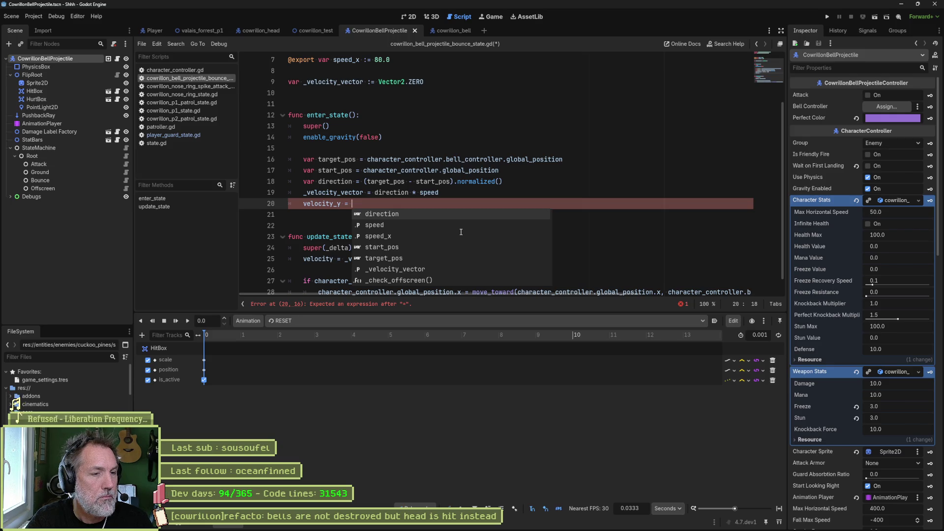
{"action": "type", "text": "-speed"}
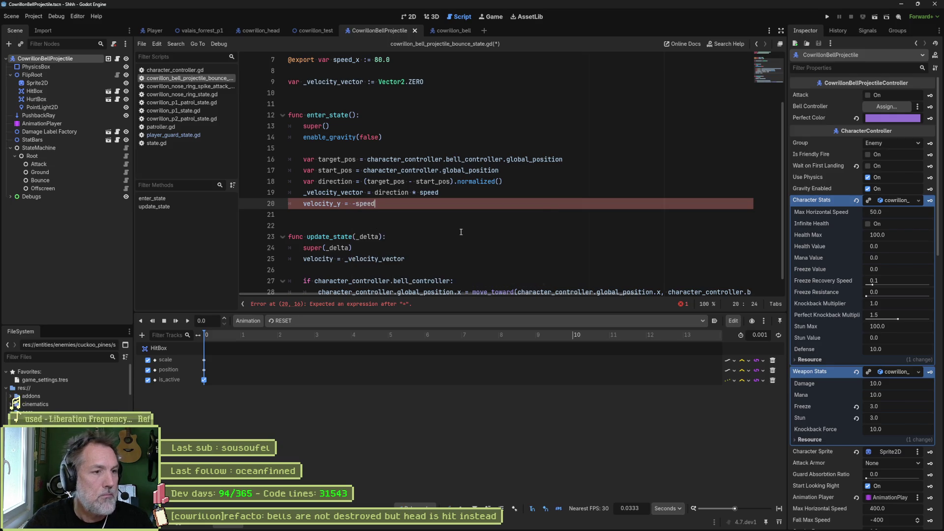
Comment out the old aiming lines 16–19 with Ctrl+K.
{"action": "key", "text": "shift+Up"}
{"action": "key", "text": "shift+Up"}
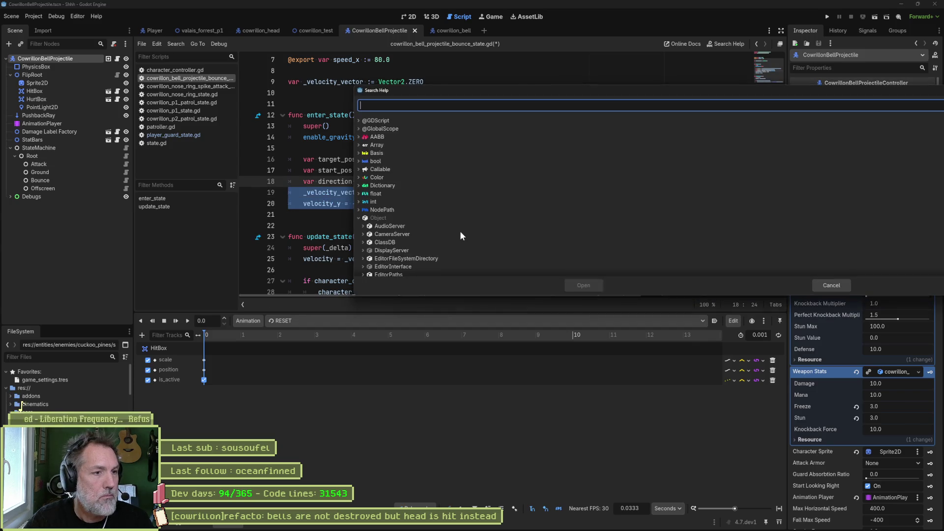
{"action": "key", "text": "Escape"}
{"action": "key", "text": "Down"}
{"action": "key", "text": "shift+Up"}
{"action": "key", "text": "shift+Up"}
{"action": "key", "text": "shift+Up"}
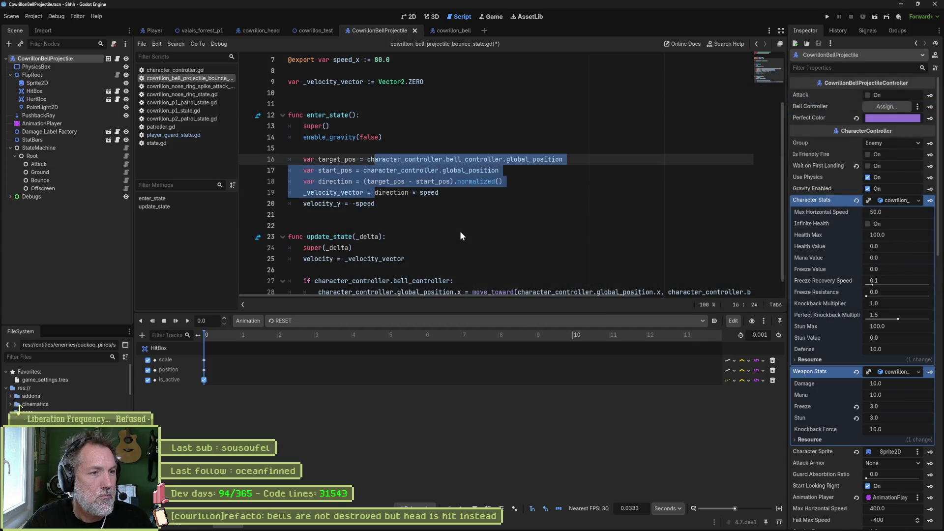
{"action": "key", "text": "ctrl+k"}
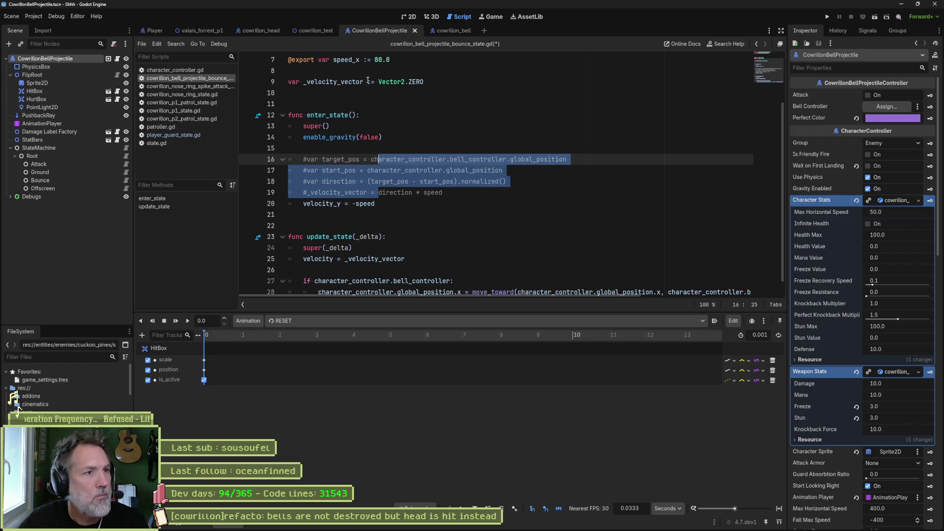
{"action": "left_click", "coordinate": [198, 30]}
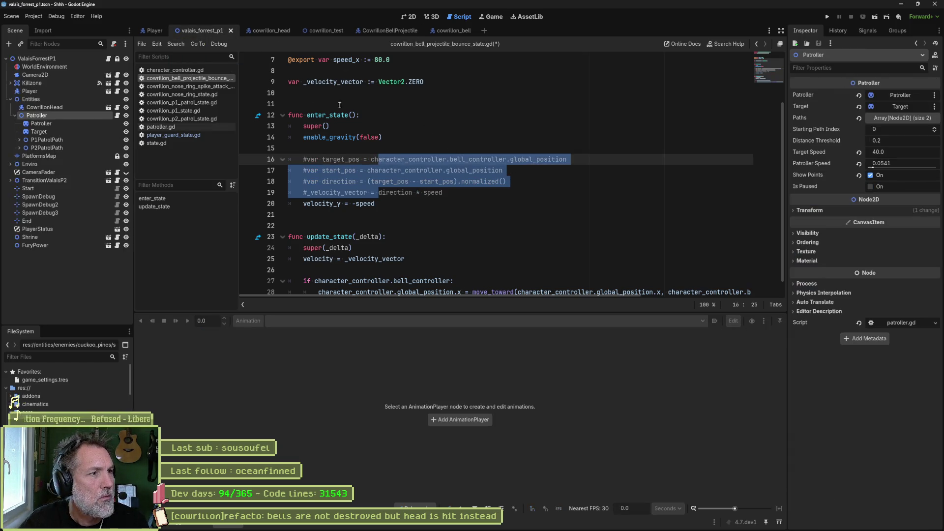
Run the valais_forrest_p1 level with F6 to watch the bells, then stop it with F8.
{"action": "key", "text": "F6"}
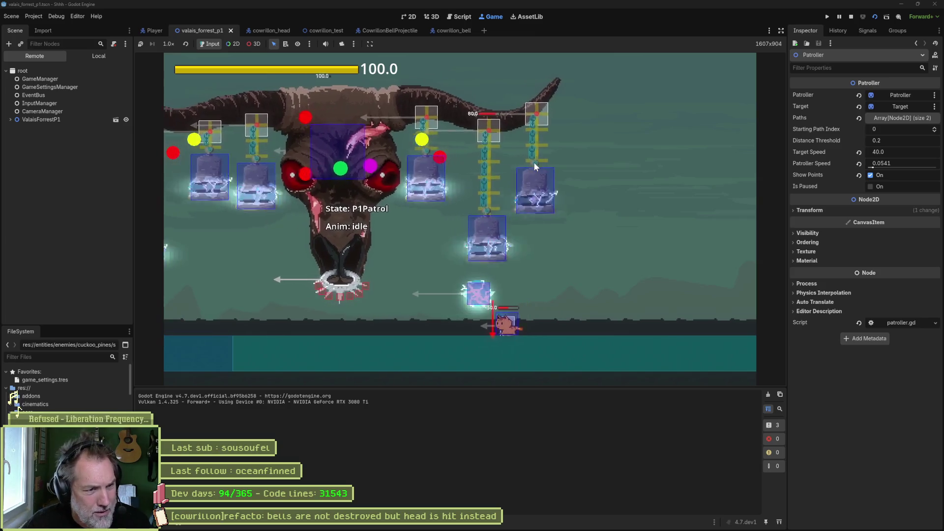
{"action": "key", "text": "F8"}
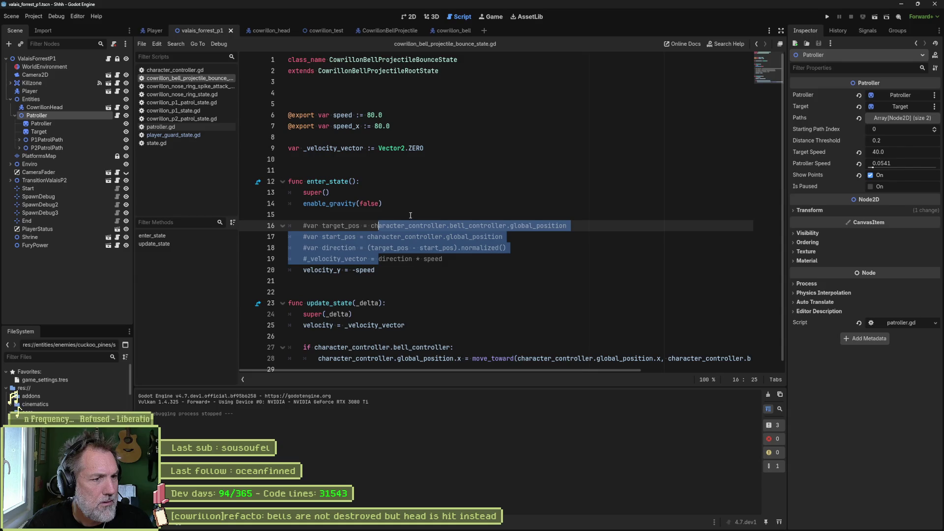
Comment out the bounce state's update_state function, lines 23–28.
{"action": "scroll", "coordinate": [413, 268], "scroll_direction": "down", "scroll_amount": 1}
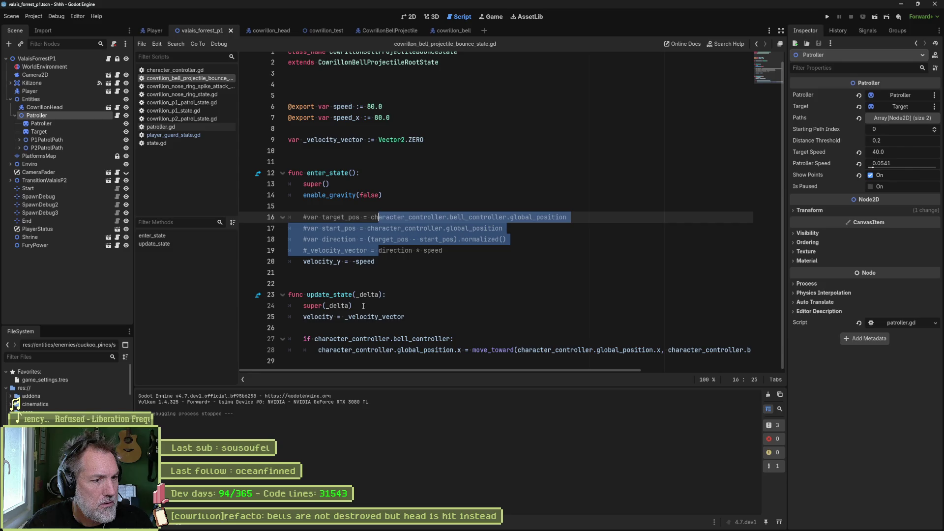
{"action": "left_click_drag", "start_coordinate": [363, 295], "coordinate": [371, 349]}
{"action": "key", "text": "ctrl+k"}
{"action": "scroll", "coordinate": [379, 305], "scroll_direction": "up", "scroll_amount": 1}
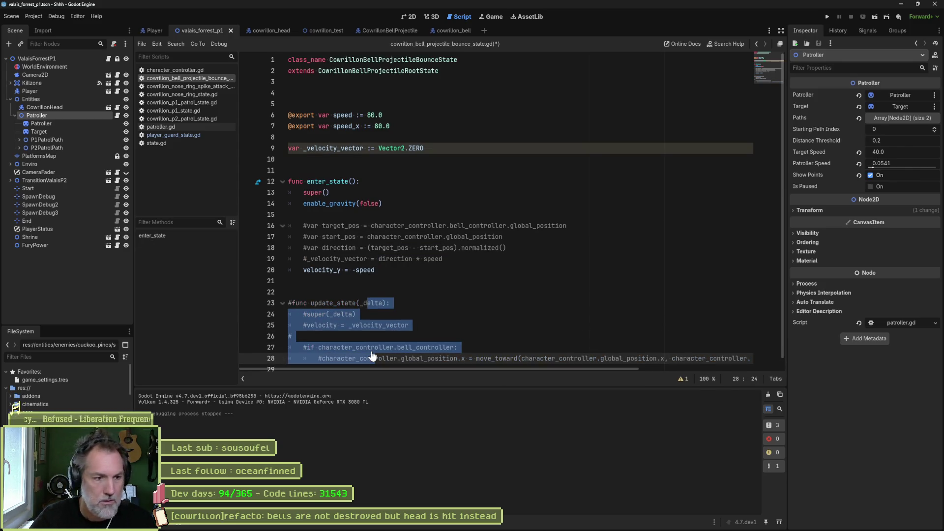
Remove speed from the velocity_y assignment and rerun the level to test the bells.
{"action": "left_click", "coordinate": [385, 271]}
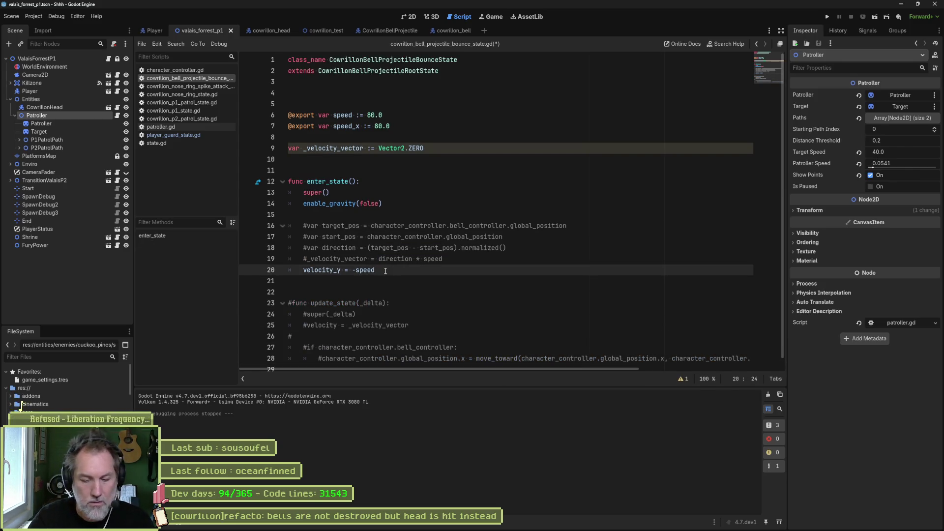
{"action": "key", "text": "ctrl+BackSpace"}
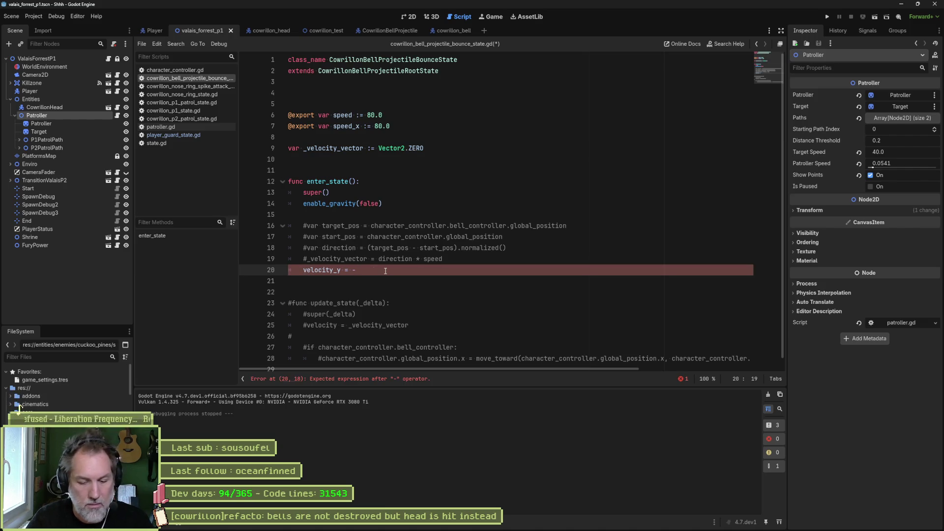
{"action": "key", "text": "F6"}
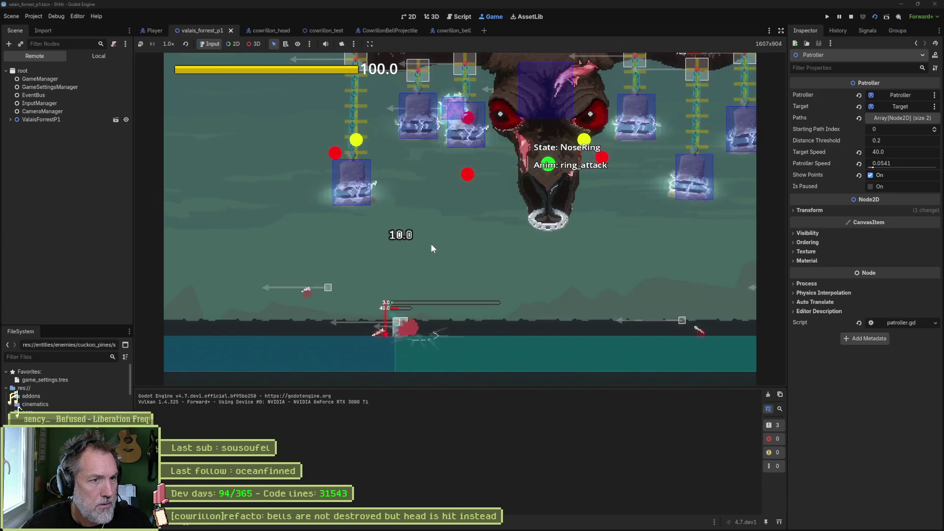
Stop the running boss fight with F8 and view the boss scene layout.
{"action": "key", "text": "F8"}
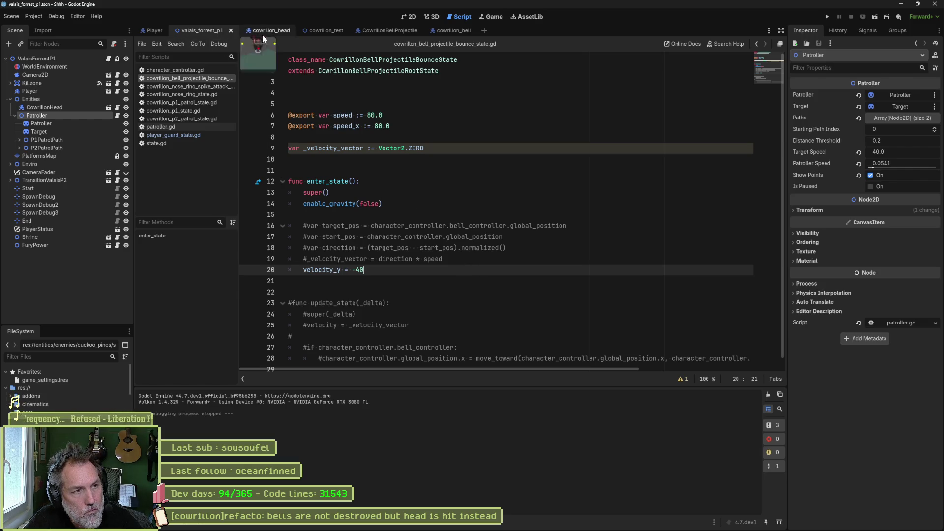
{"action": "left_click", "coordinate": [413, 18]}
Delete line 20 'velocity_y = -40' from enter_state, then select the commented aiming lines 16–19.
{"action": "mouse_move", "coordinate": [497, 86]}
{"action": "left_mouse_down"}
{"action": "mouse_move", "coordinate": [468, 108]}
{"action": "mouse_move", "coordinate": [475, 119]}
{"action": "left_mouse_up"}
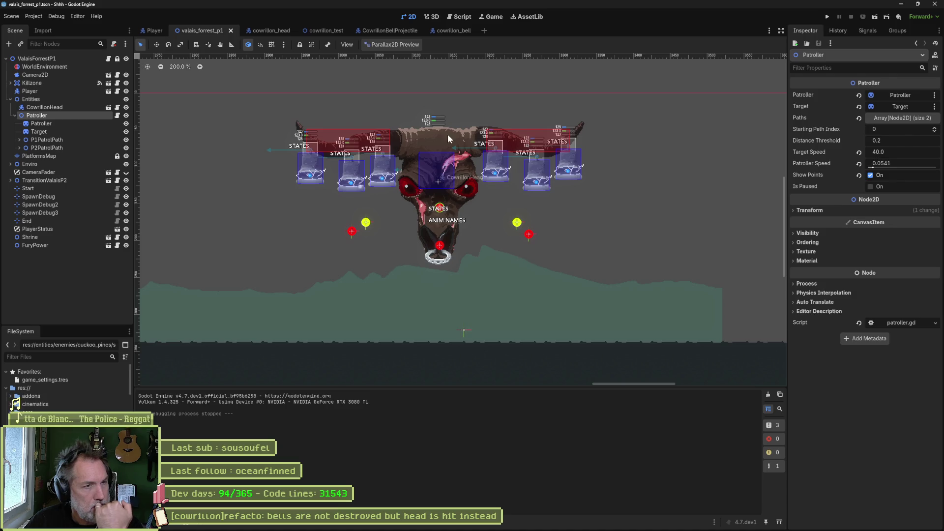
{"action": "left_click", "coordinate": [459, 16]}
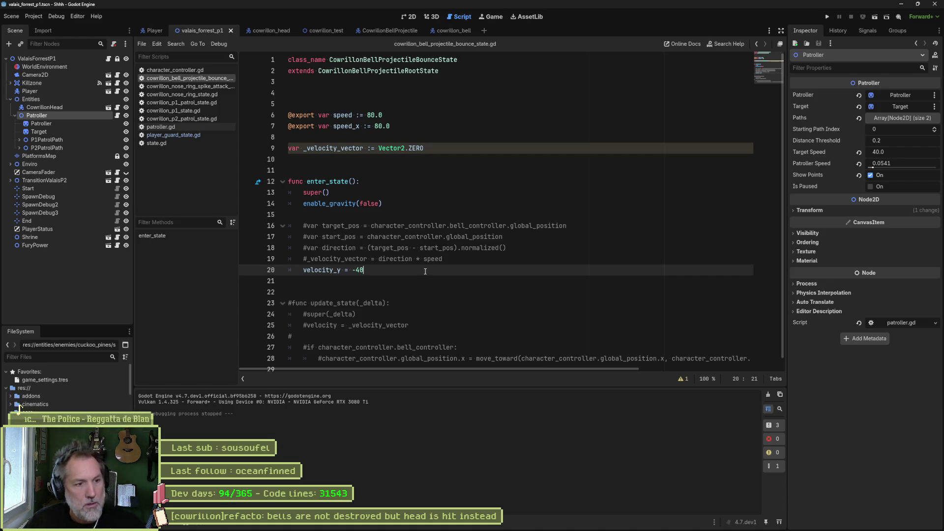
{"action": "key", "text": "BackSpace"}
{"action": "key", "text": "BackSpace"}
{"action": "key", "text": "ctrl+shift+k"}
{"action": "left_click_drag", "start_coordinate": [425, 229], "coordinate": [424, 264]}
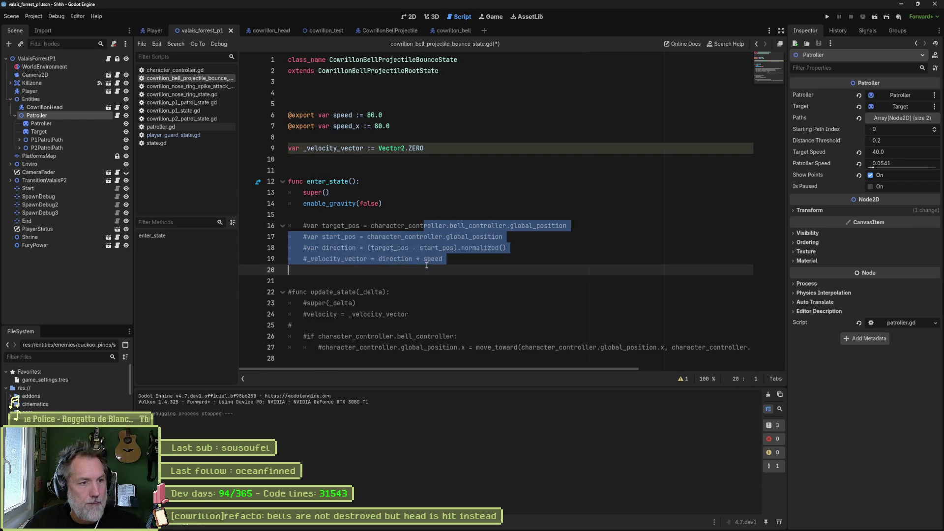
Uncomment the target and direction lines and the update_state function in the bounce-state script.
{"action": "key", "text": "ctrl+k"}
{"action": "key", "text": "Down"}
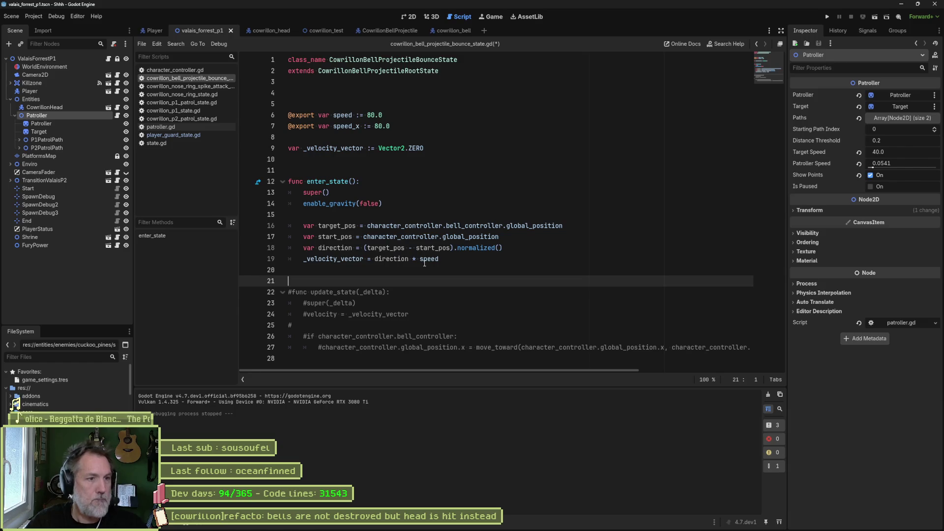
{"action": "left_click_drag", "start_coordinate": [440, 294], "coordinate": [431, 346]}
{"action": "left_click", "coordinate": [447, 288]}
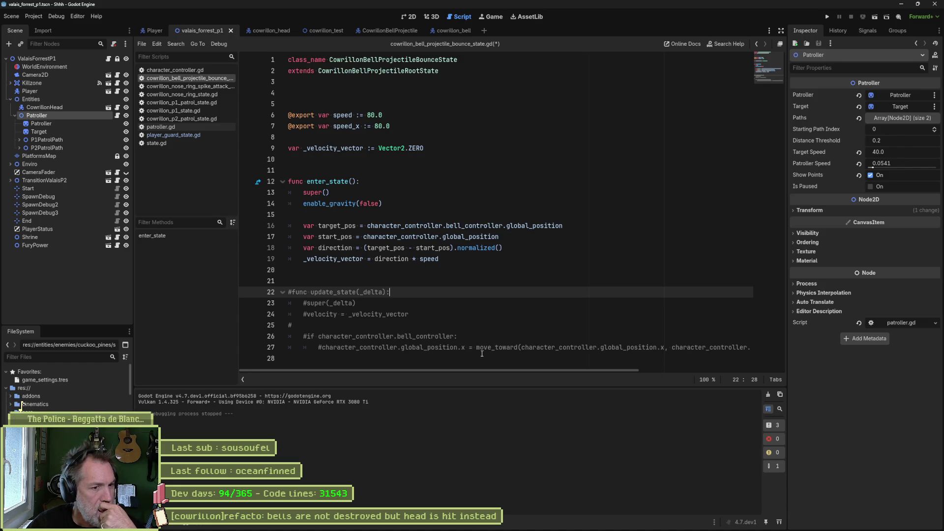
{"action": "mouse_move", "coordinate": [491, 368]}
{"action": "left_mouse_down"}
{"action": "mouse_move", "coordinate": [596, 377]}
{"action": "mouse_move", "coordinate": [474, 373]}
{"action": "left_mouse_up"}
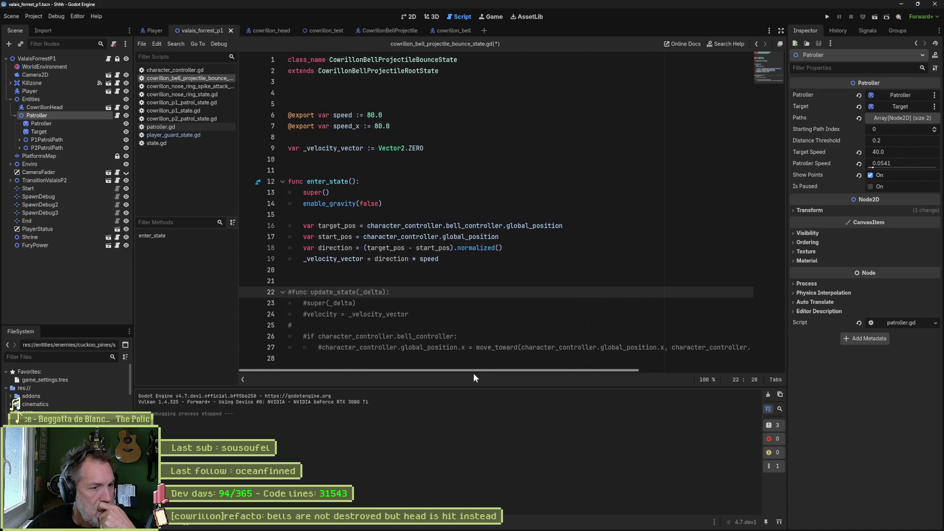
{"action": "left_click", "coordinate": [438, 336]}
{"action": "left_click_drag", "start_coordinate": [403, 291], "coordinate": [442, 358]}
{"action": "key", "text": "ctrl+k"}
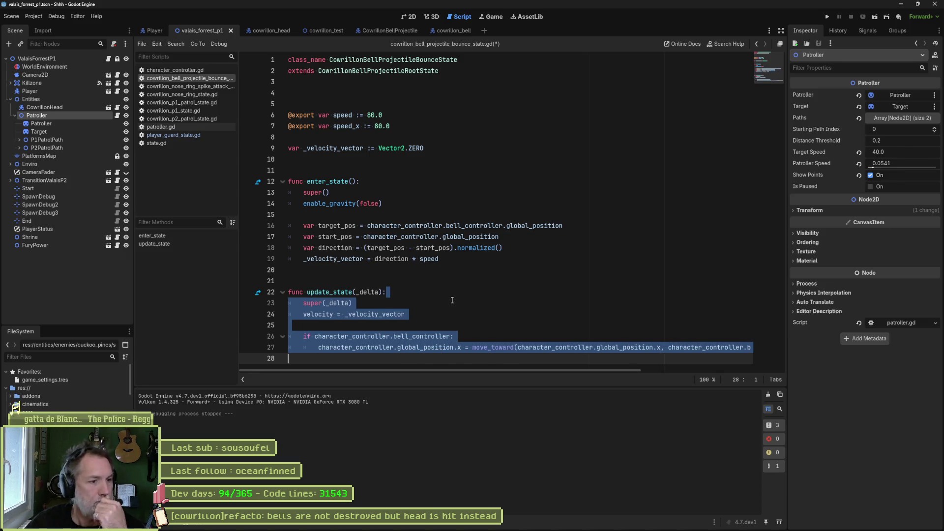
{"action": "left_click", "coordinate": [429, 304]}
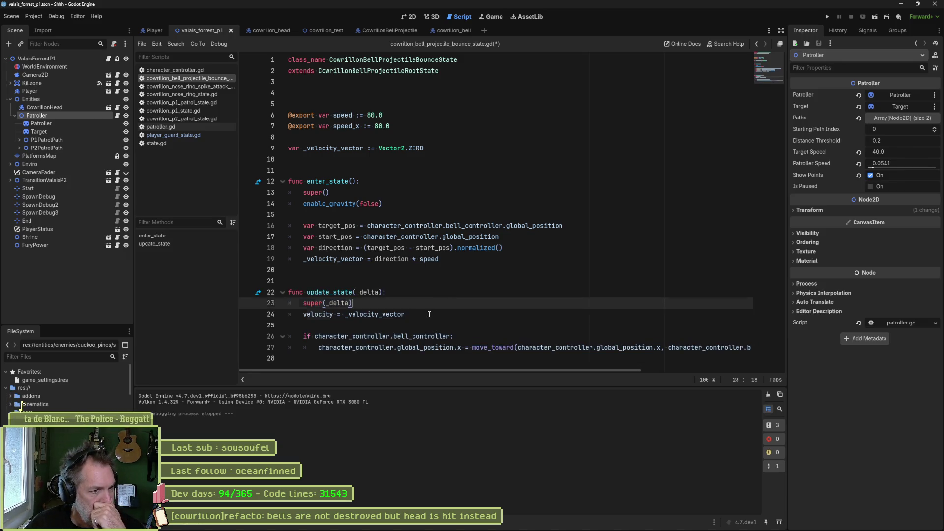
Duplicate the _velocity_vector assignment line as 'velocity = direction * speed'.
{"action": "left_click_drag", "start_coordinate": [429, 313], "coordinate": [432, 306]}
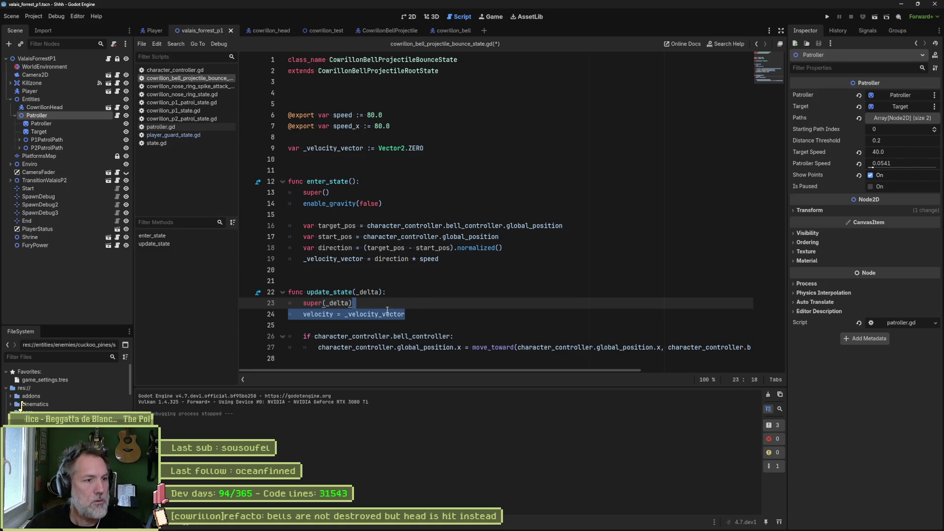
{"action": "left_click", "coordinate": [443, 258]}
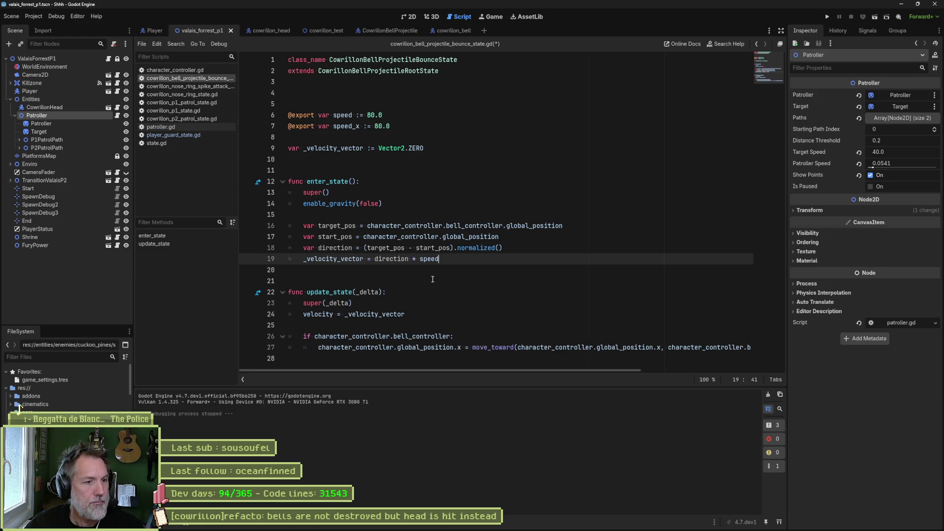
{"action": "left_click", "coordinate": [511, 250], "text": "shift"}
{"action": "key", "text": "ctrl+shift+d"}
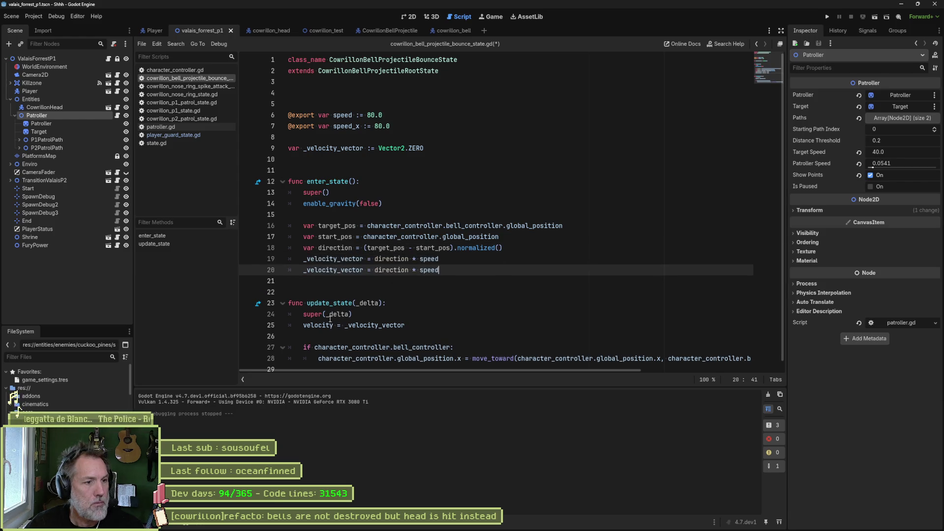
{"action": "double_click", "coordinate": [324, 325]}
{"action": "key", "text": "ctrl+c"}
{"action": "double_click", "coordinate": [329, 270]}
{"action": "key", "text": "ctrl+v"}
Comment out the old _velocity_vector line and 'velocity = _velocity_vector', then run the scene with F6.
{"action": "left_click", "coordinate": [302, 258]}
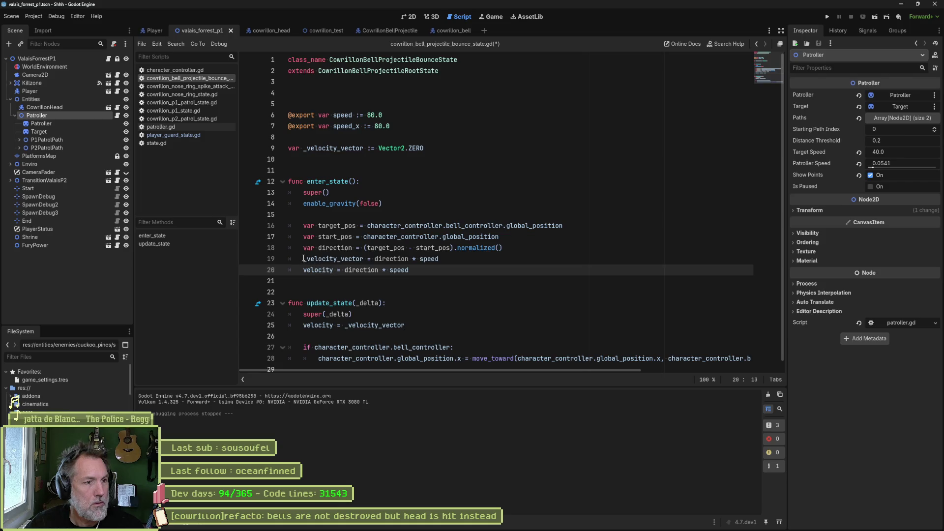
{"action": "key", "text": "ctrl+k"}
{"action": "left_click", "coordinate": [476, 296]}
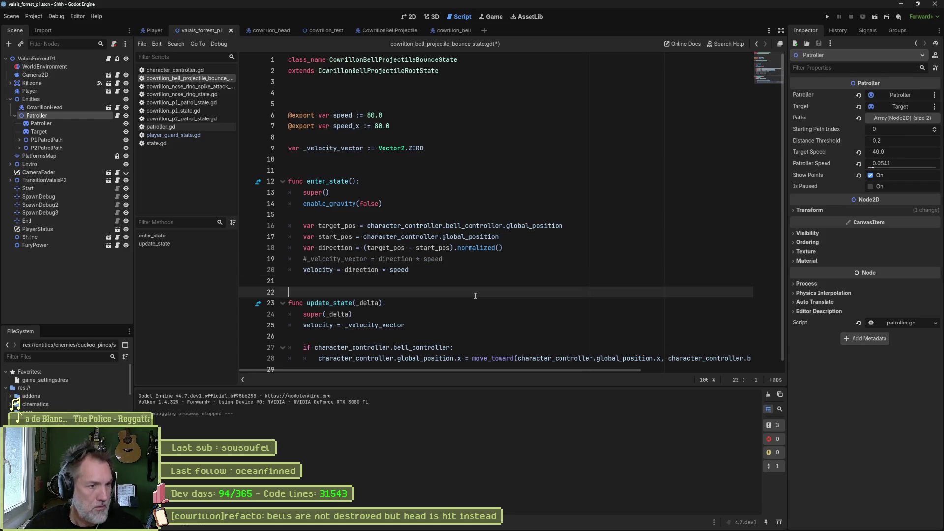
{"action": "left_click", "coordinate": [305, 325]}
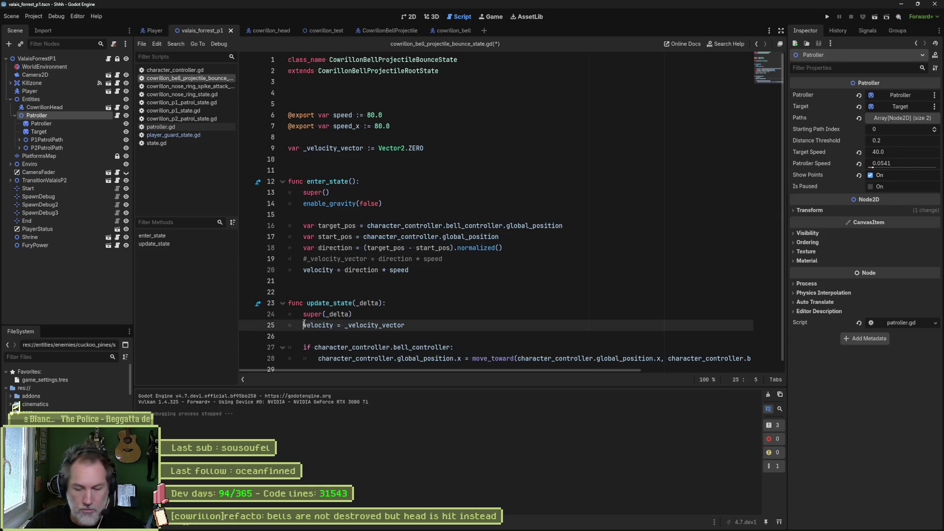
{"action": "key", "text": "ctrl+k"}
{"action": "key", "text": "F6"}
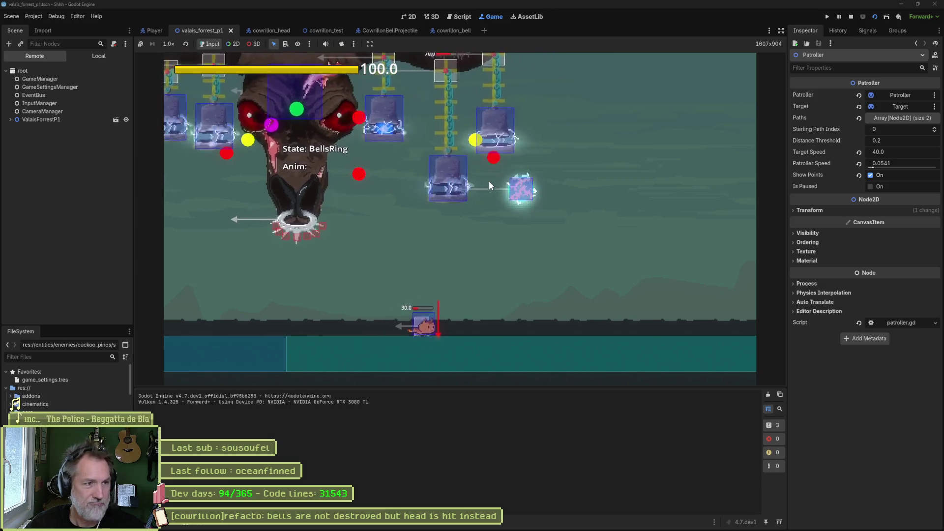
Watch the bells bounce in the running game, then stop it with F8.
{"action": "key", "text": "F8"}
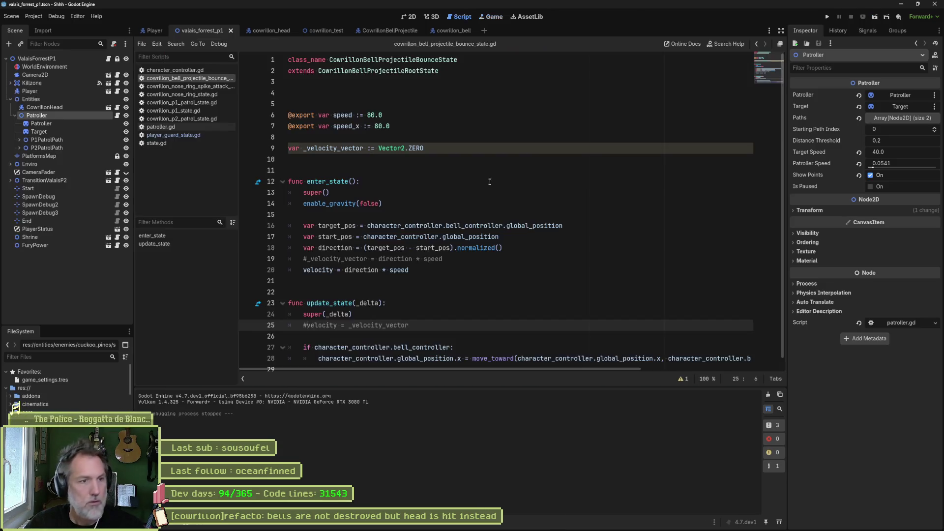
Delete the commented '#_velocity_vector' and '#velocity = _velocity_vector' lines.
{"action": "key", "text": "ctrl+shift+k"}
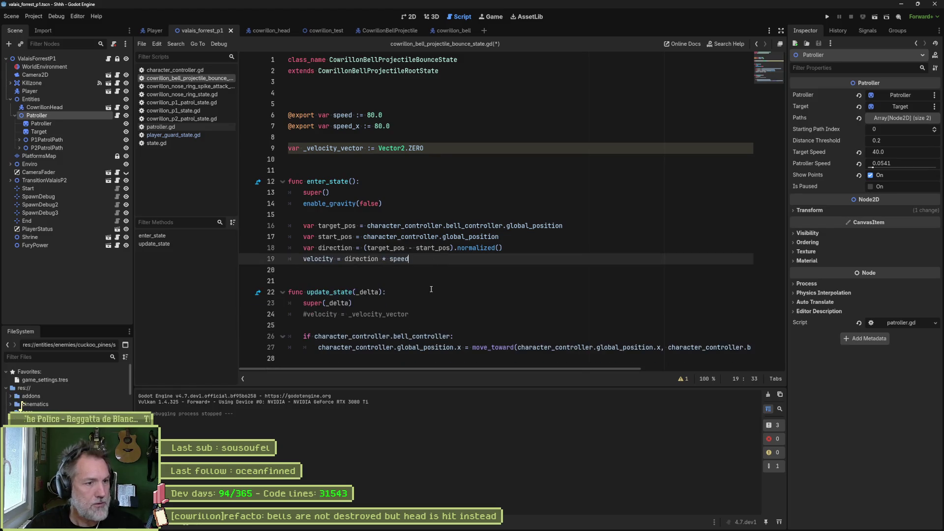
{"action": "key", "text": "Down"}
{"action": "key", "text": "Down"}
{"action": "key", "text": "Down"}
{"action": "key", "text": "ctrl+shift+k"}
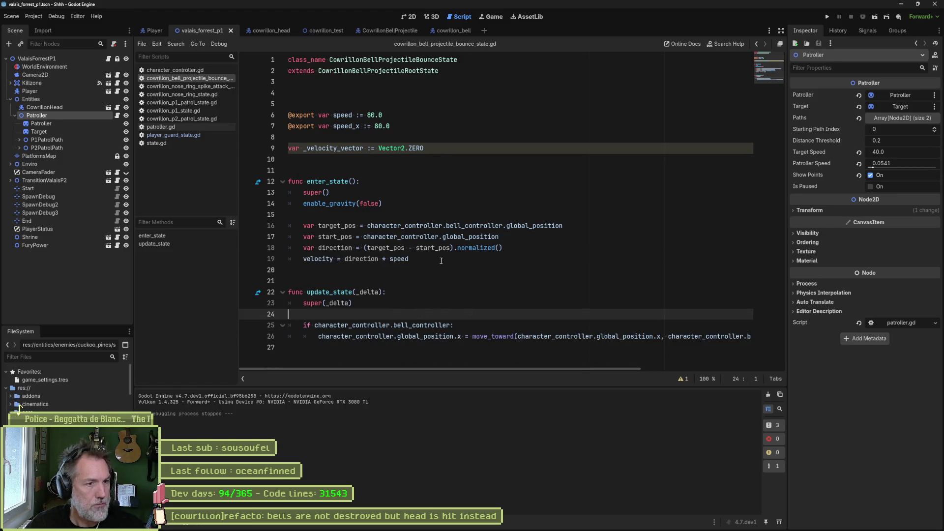
Highlight bell_controller on line 16 and open the cowrillon_bell scene.
{"action": "left_click", "coordinate": [336, 226]}
{"action": "double_click", "coordinate": [404, 225]}
{"action": "double_click", "coordinate": [472, 225]}
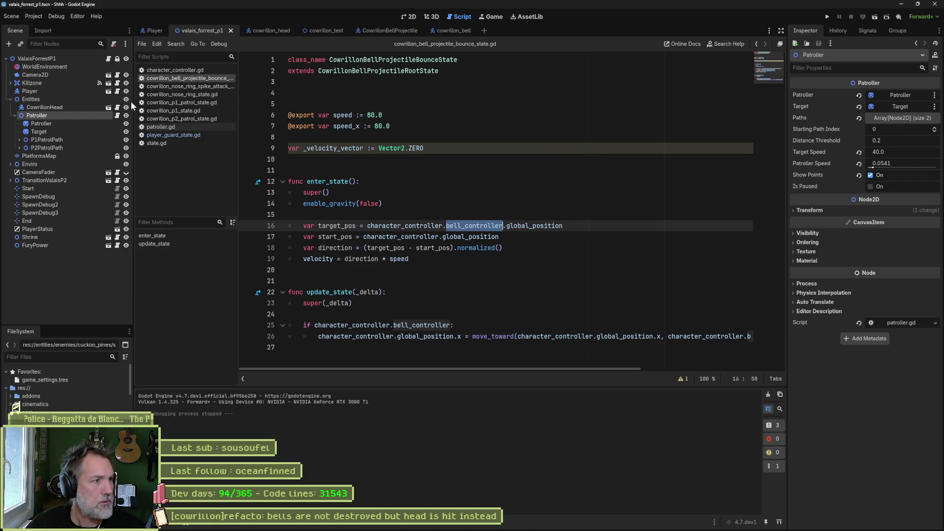
{"action": "left_click", "coordinate": [454, 31]}
Open the cowrillon_bell scene and view it on the 2D canvas.
{"action": "left_click", "coordinate": [118, 59]}
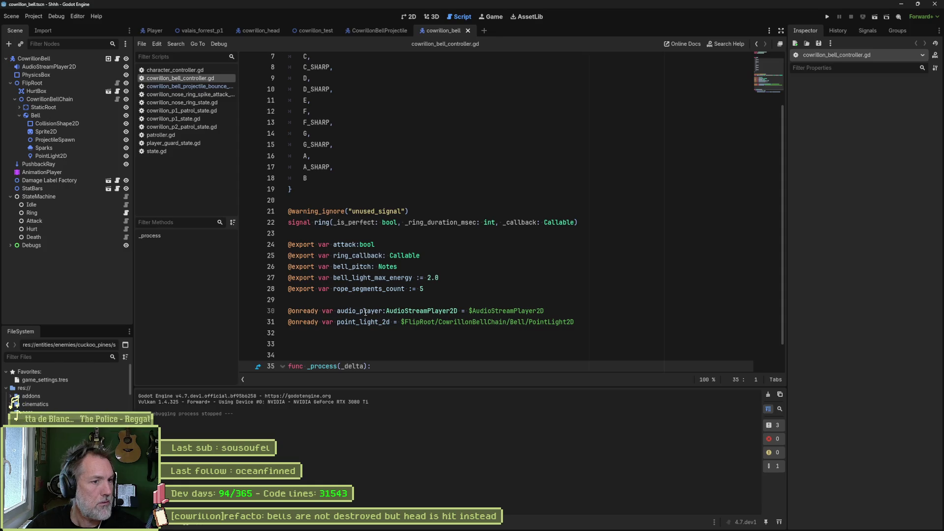
{"action": "scroll", "coordinate": [365, 325], "scroll_direction": "down", "scroll_amount": 1}
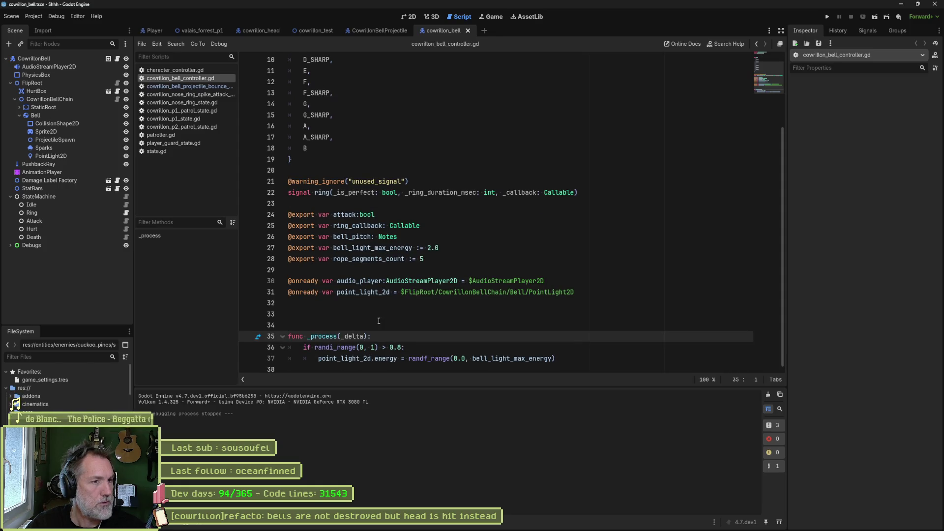
{"action": "scroll", "coordinate": [377, 312], "scroll_direction": "up", "scroll_amount": 3}
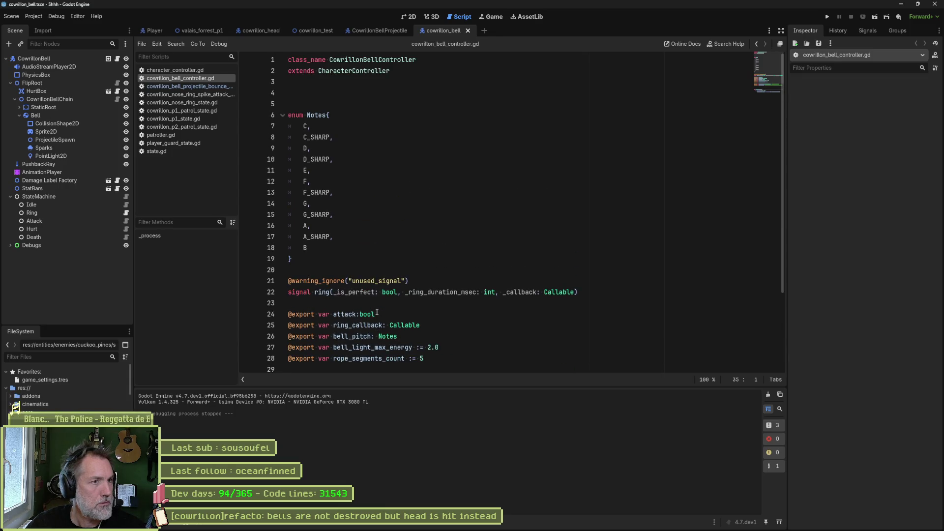
{"action": "left_click", "coordinate": [402, 21]}
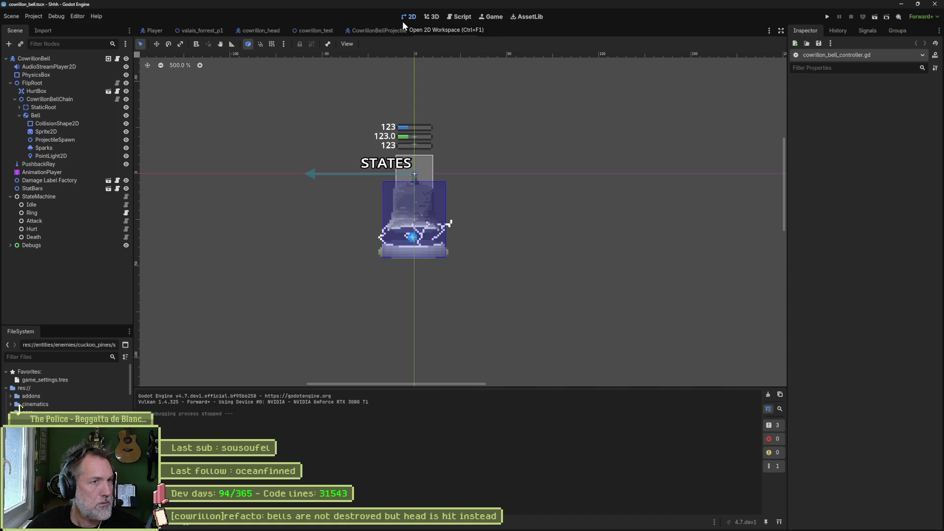
In the cowrillon_head scene, open the Bells node's bells.gd and unfold func _ready().
{"action": "left_click", "coordinate": [276, 30]}
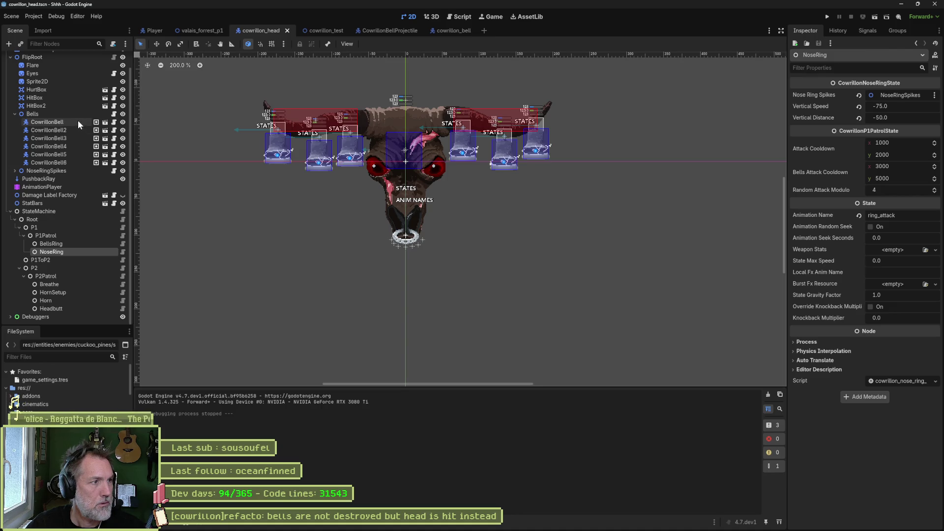
{"action": "left_click", "coordinate": [114, 114]}
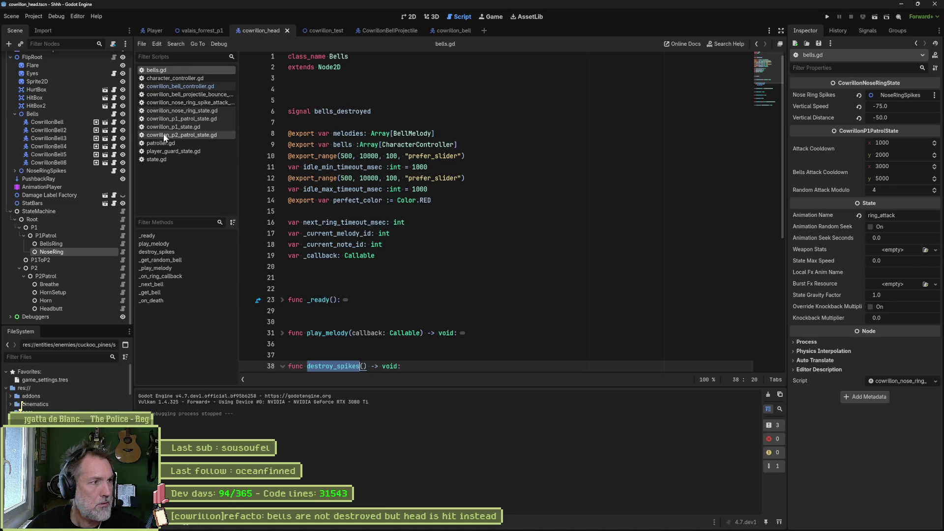
{"action": "left_click", "coordinate": [51, 114]}
{"action": "left_click", "coordinate": [410, 17]}
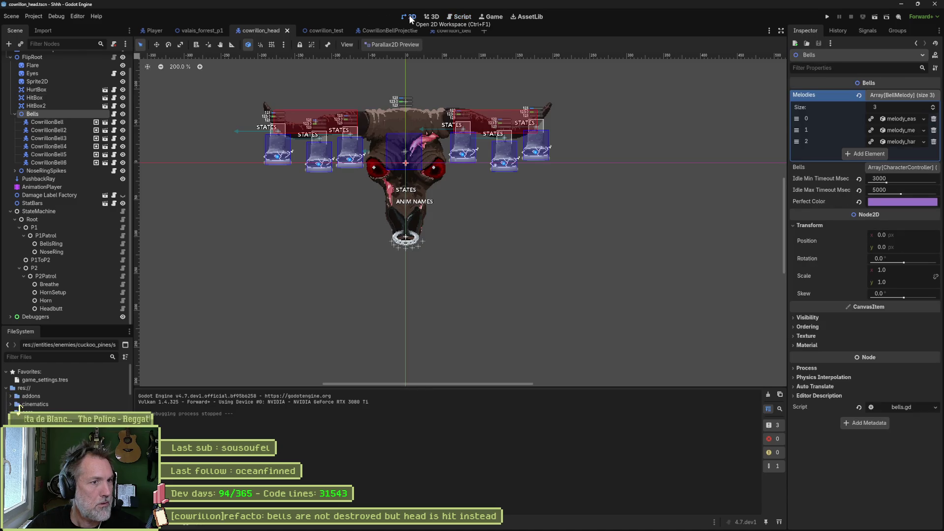
{"action": "key", "text": "w"}
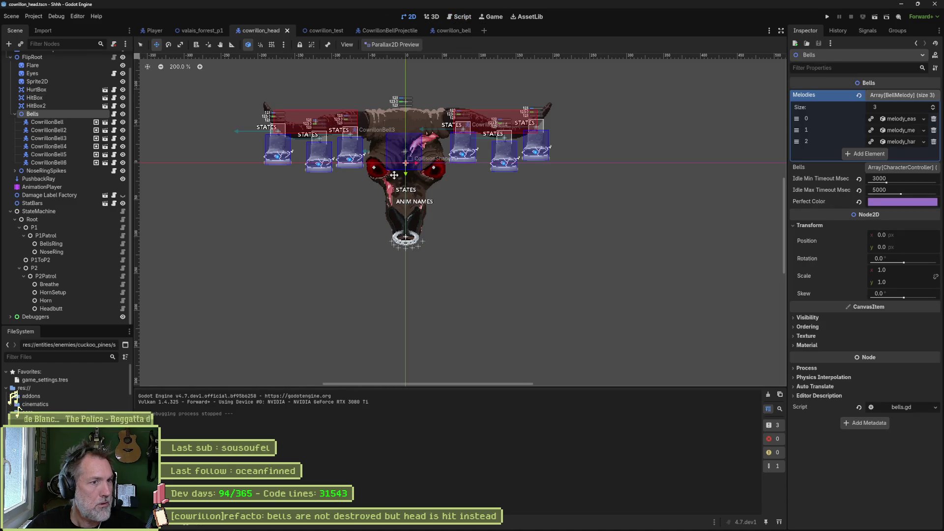
{"action": "scroll", "coordinate": [73, 117], "scroll_direction": "up", "scroll_amount": 1}
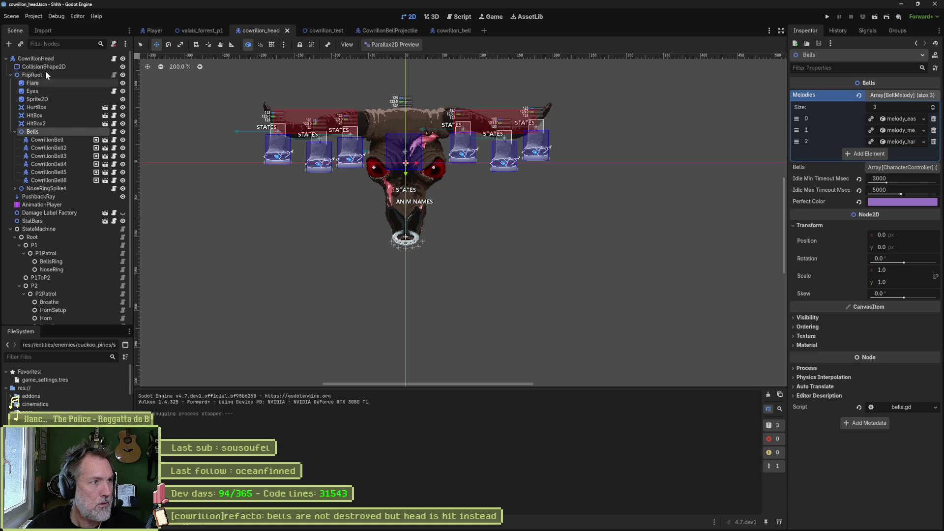
{"action": "left_click", "coordinate": [114, 131]}
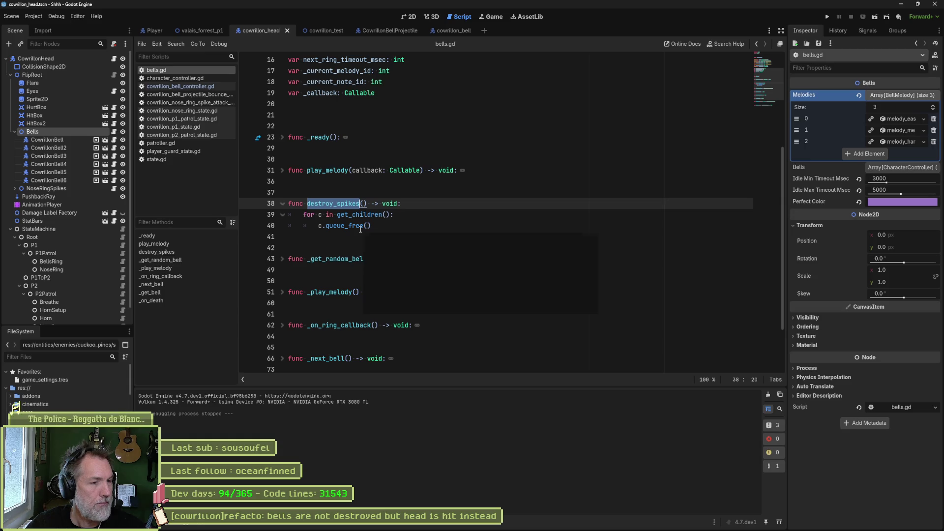
{"action": "scroll", "coordinate": [349, 271], "scroll_direction": "down", "scroll_amount": 2}
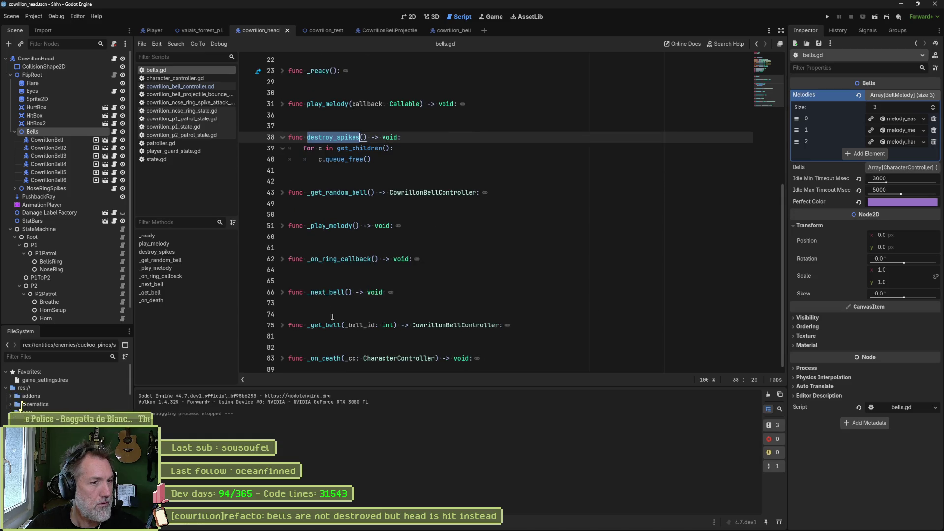
{"action": "scroll", "coordinate": [330, 331], "scroll_direction": "up", "scroll_amount": 6}
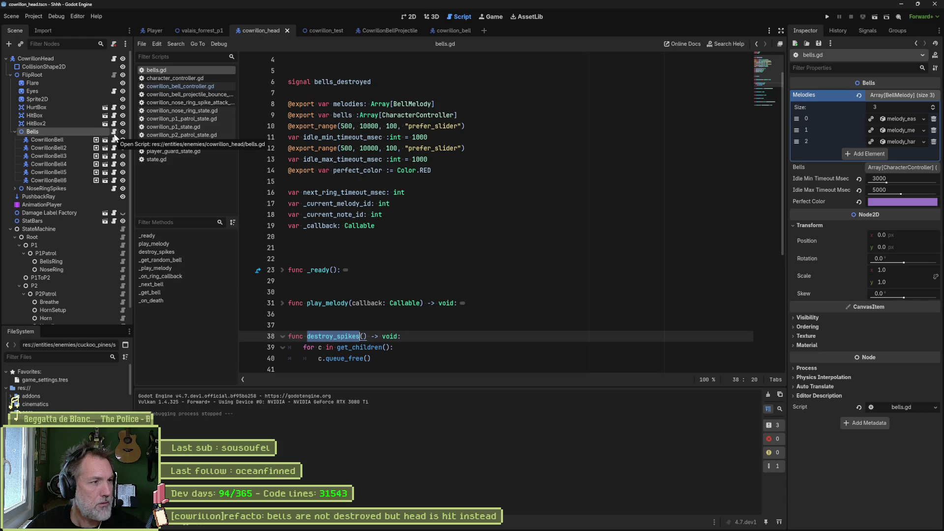
{"action": "left_click", "coordinate": [282, 270]}
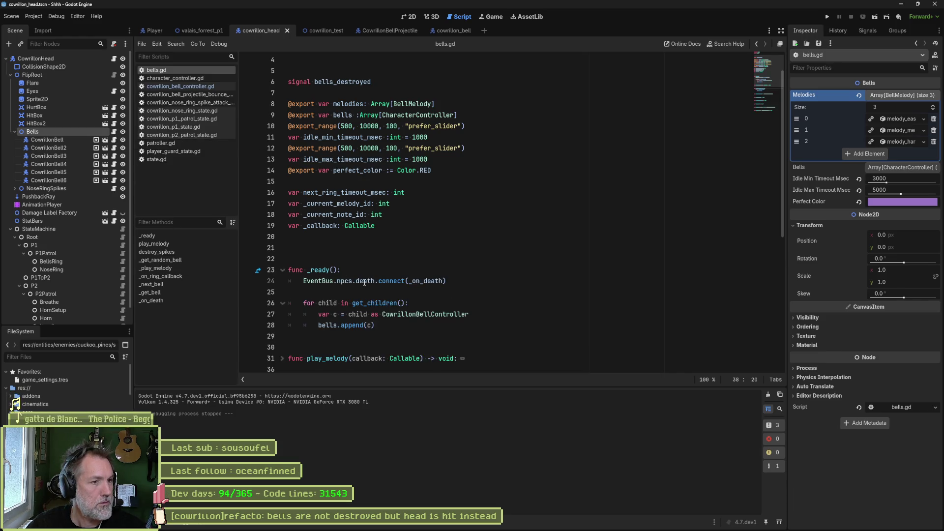
Add a line 'c.head_controller = cha' after bells.append(c) in the _ready loop.
{"action": "scroll", "coordinate": [374, 266], "scroll_direction": "down", "scroll_amount": 2}
{"action": "left_click", "coordinate": [405, 261]}
{"action": "key", "text": "Return"}
{"action": "key", "text": "Return"}
{"action": "key", "text": "BackSpace"}
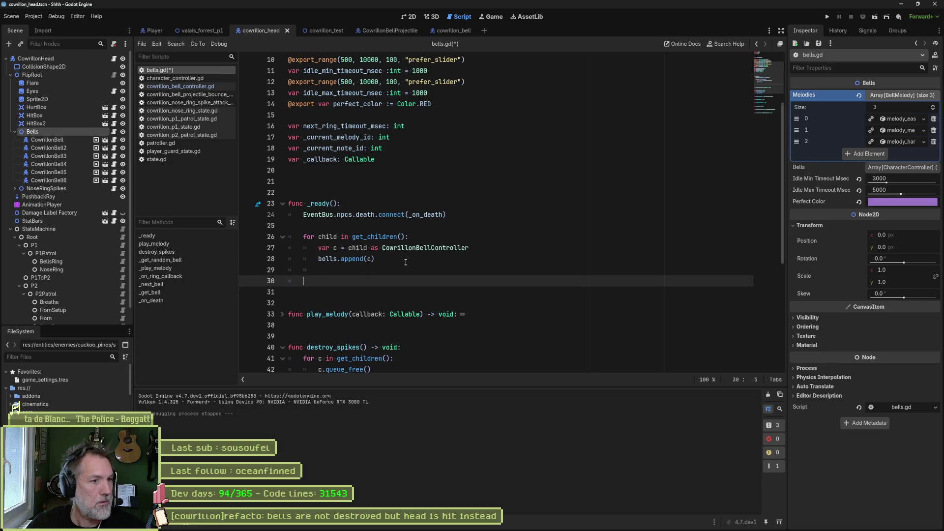
{"action": "type", "text": "_assign"}
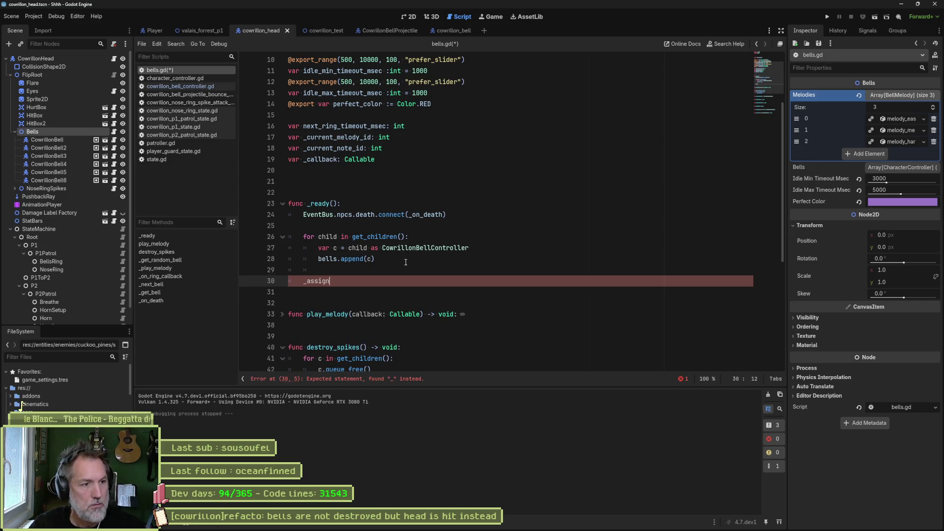
{"action": "key", "text": "BackSpace"}
{"action": "key", "text": "BackSpace"}
{"action": "key", "text": "BackSpace"}
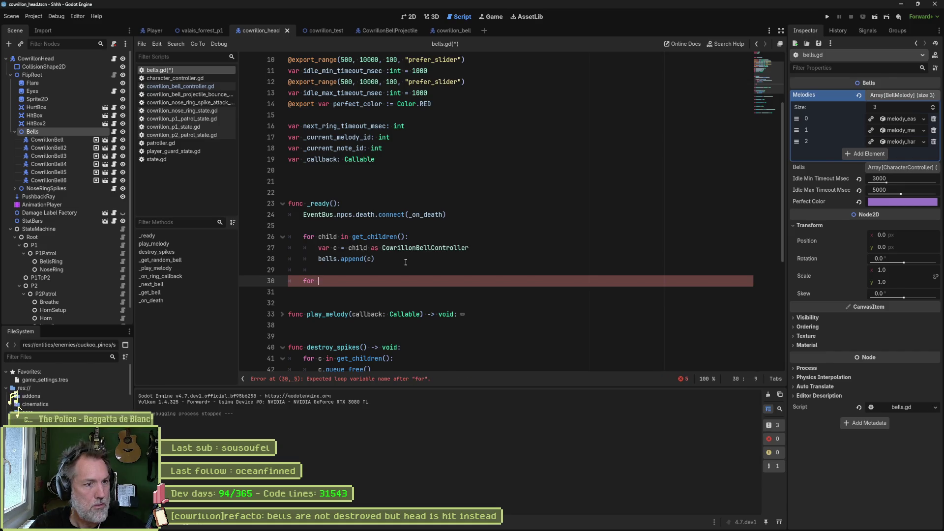
{"action": "key", "text": "ctrl+z"}
{"action": "key", "text": "ctrl+z"}
{"action": "key", "text": "ctrl+z"}
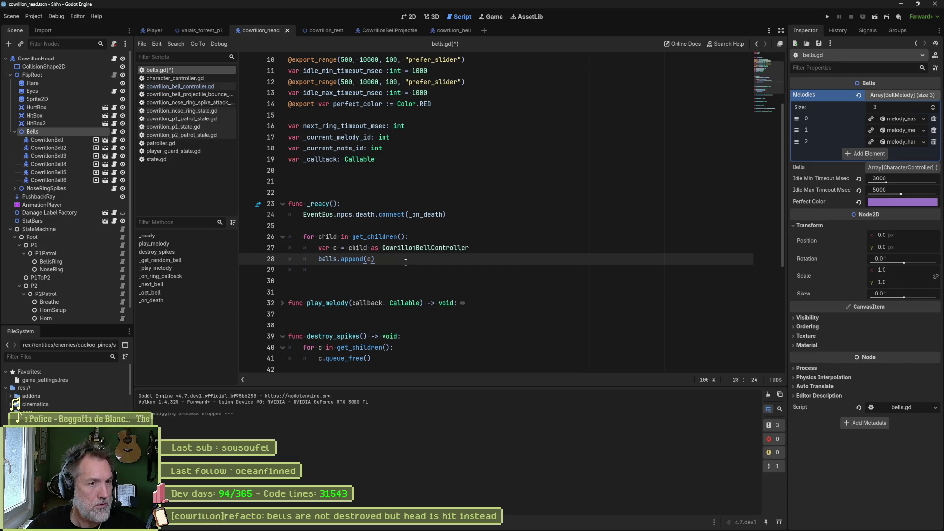
{"action": "key", "text": "Return"}
{"action": "type", "text": "c."}
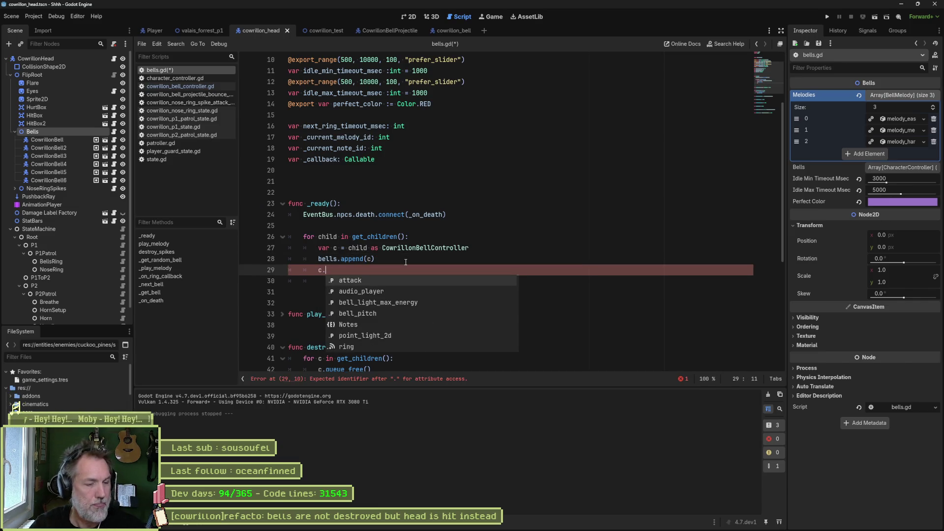
{"action": "type", "text": "head"}
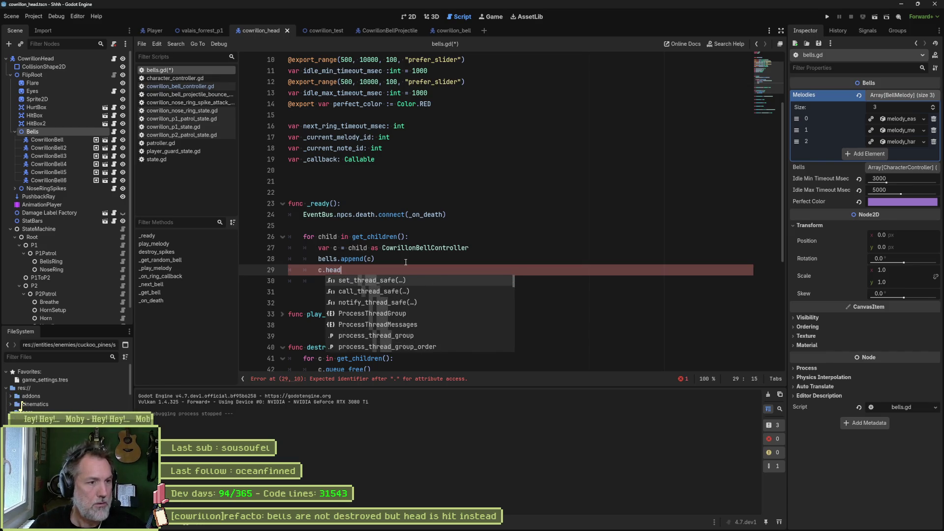
{"action": "type", "text": "_cont"}
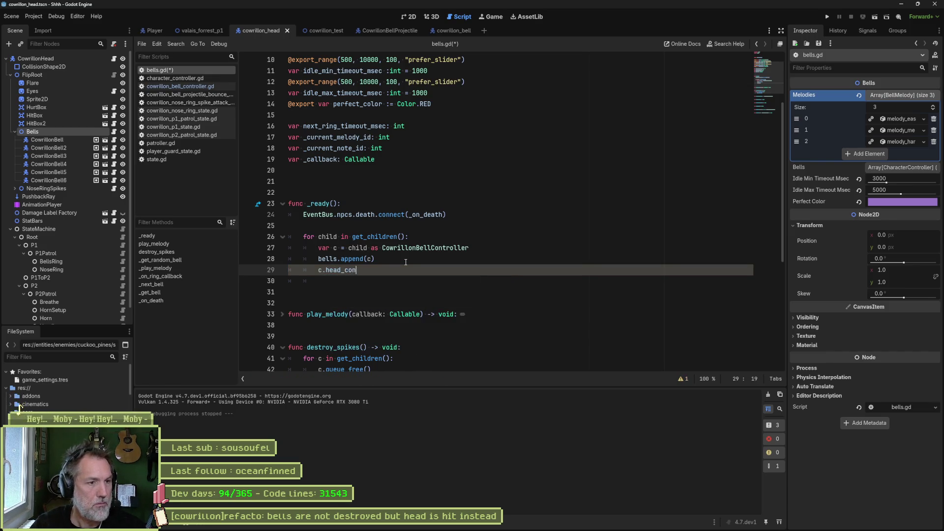
{"action": "type", "text": "roller"}
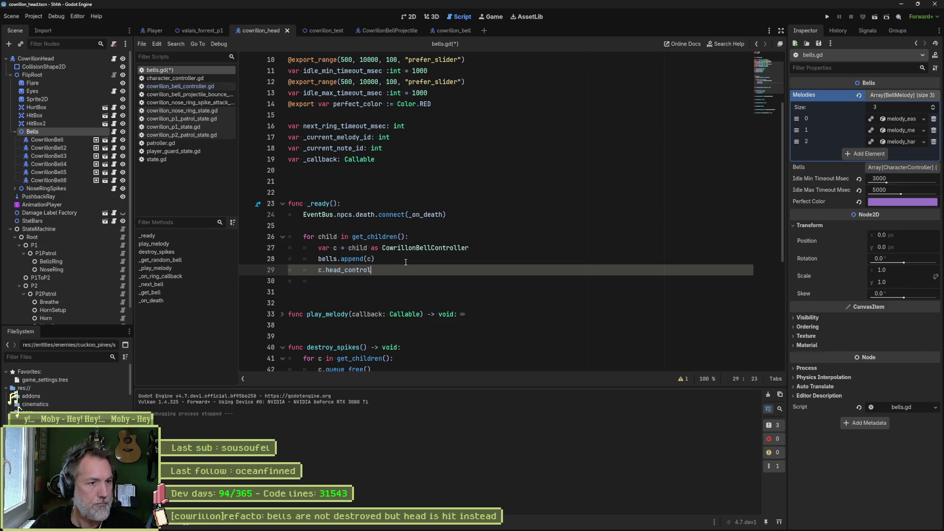
{"action": "type", "text": " = cha"}
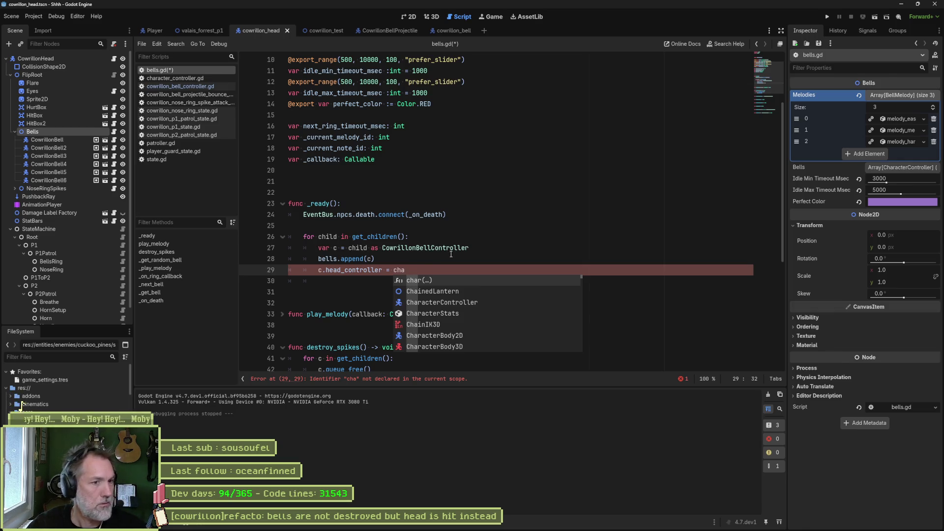
{"action": "scroll", "coordinate": [443, 252], "scroll_direction": "up", "scroll_amount": 3}
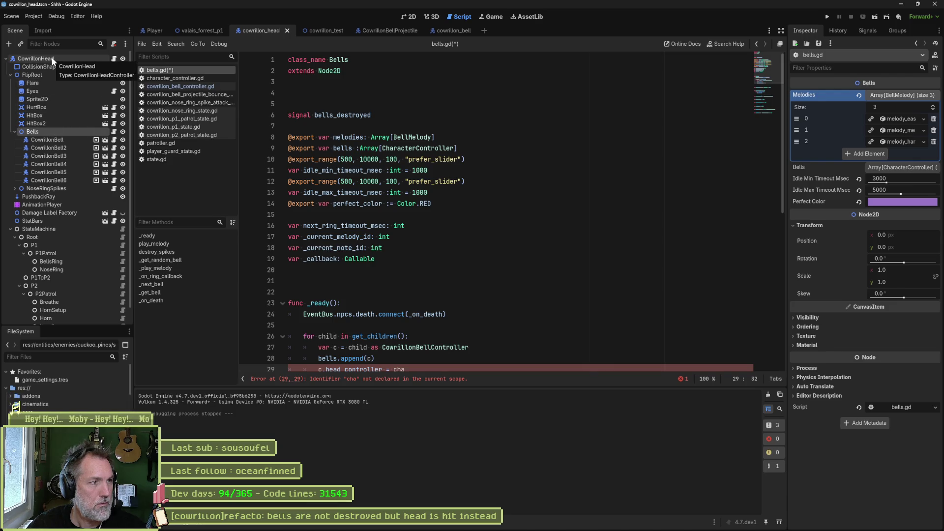
{"action": "mouse_move", "coordinate": [53, 60]}
{"action": "left_mouse_down"}
{"action": "mouse_move", "coordinate": [262, 209]}
{"action": "mouse_move", "coordinate": [320, 217]}
{"action": "mouse_move", "coordinate": [457, 209]}
{"action": "left_mouse_up"}
{"action": "key", "text": "Return"}
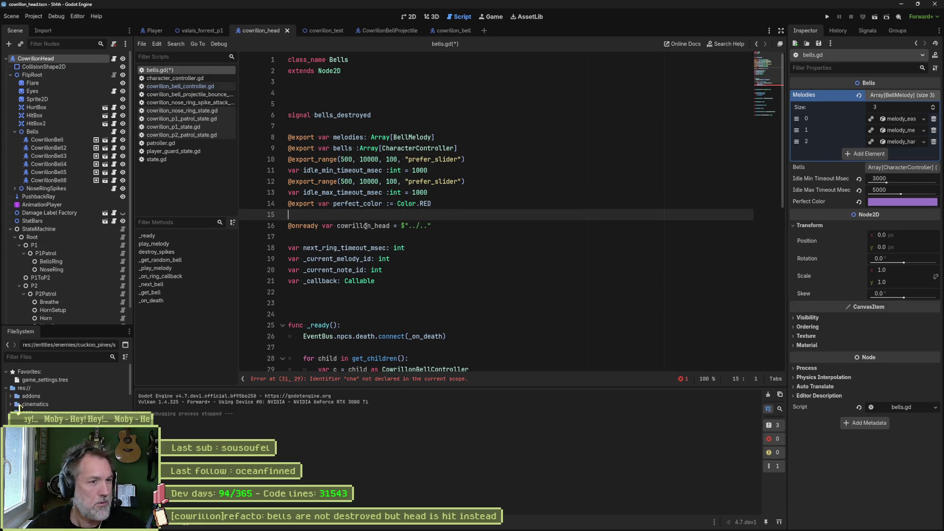
{"action": "double_click", "coordinate": [355, 226]}
{"action": "key", "text": "ctrl+c"}
{"action": "scroll", "coordinate": [435, 287], "scroll_direction": "down", "scroll_amount": 7}
{"action": "scroll", "coordinate": [434, 287], "scroll_direction": "down", "scroll_amount": 2}
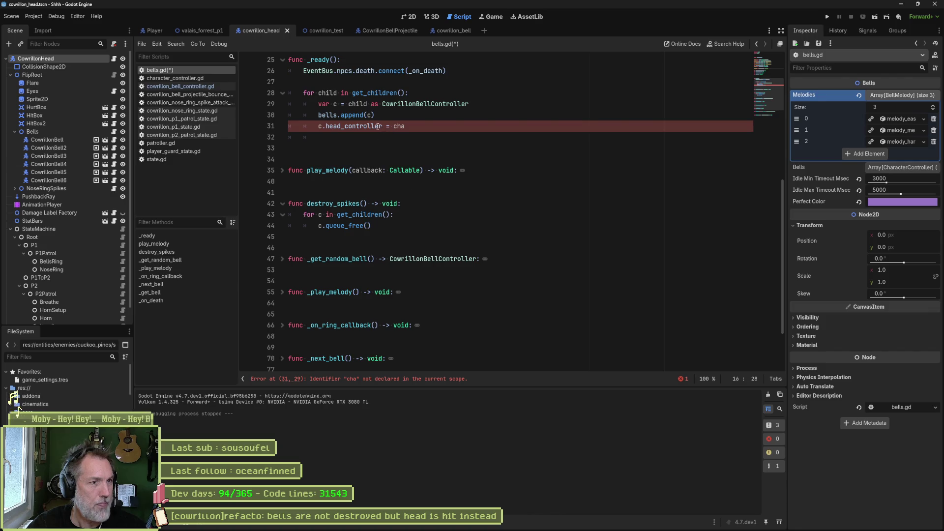
{"action": "double_click", "coordinate": [399, 127]}
{"action": "key", "text": "ctrl+v"}
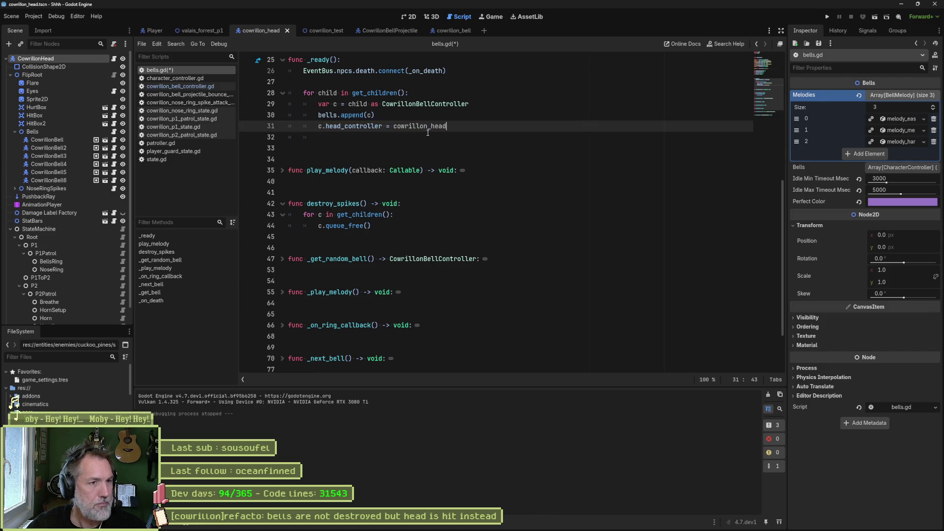
Open cowrillon_bell_controller.gd at its export variables block.
{"action": "double_click", "coordinate": [362, 126]}
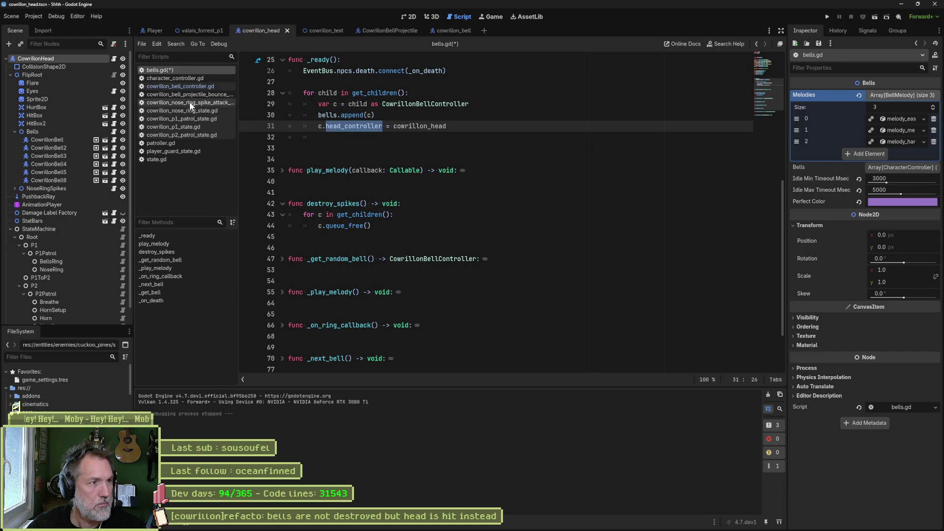
{"action": "left_click", "coordinate": [169, 85]}
{"action": "scroll", "coordinate": [360, 271], "scroll_direction": "down", "scroll_amount": 3}
{"action": "left_click", "coordinate": [364, 303]}
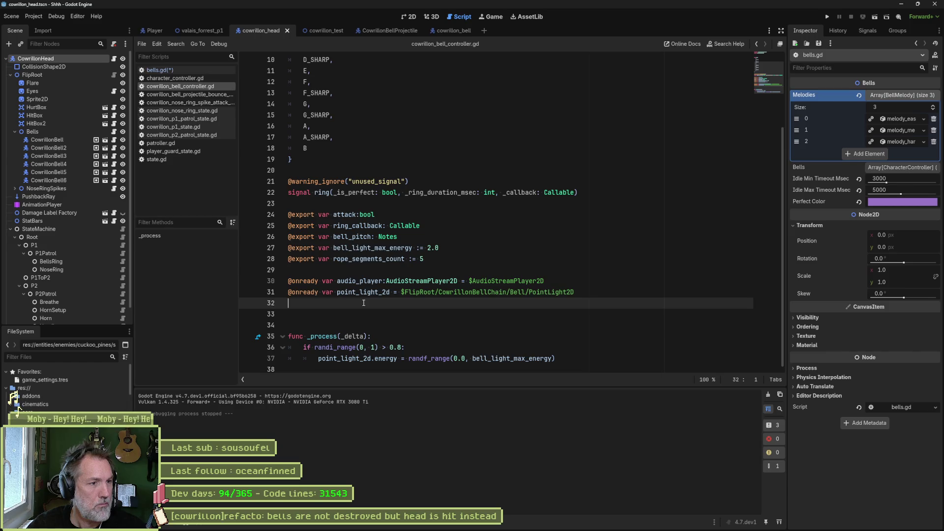
{"action": "left_click", "coordinate": [453, 259]}
{"action": "left_click", "coordinate": [454, 199]}
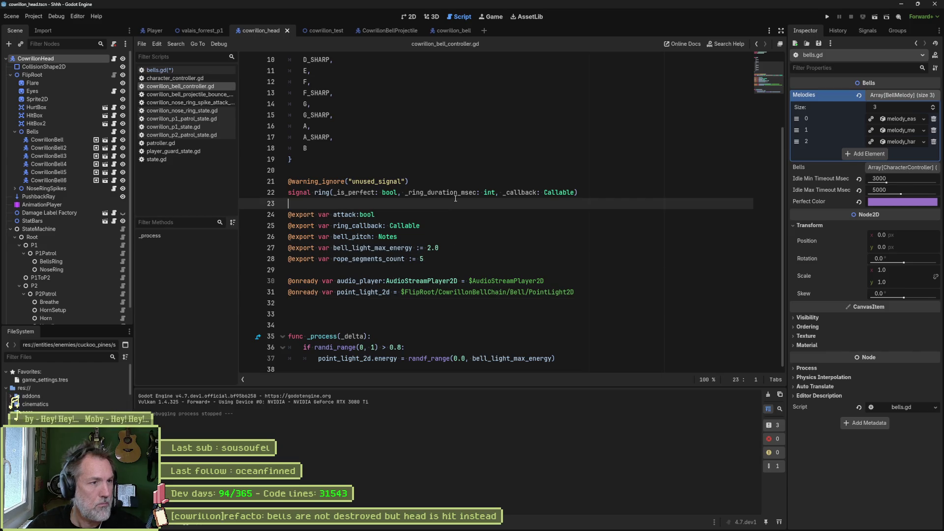
{"action": "key", "text": "Down"}
{"action": "key", "text": "Return"}
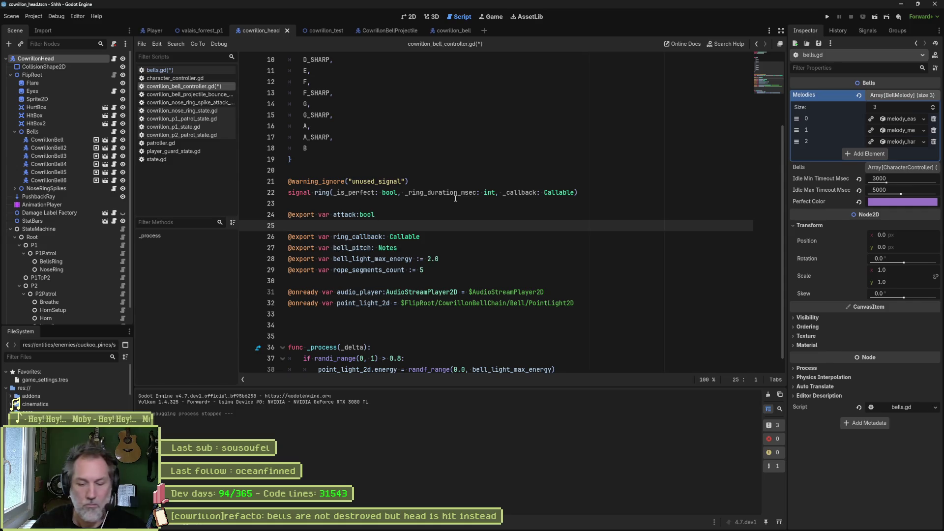
{"action": "type", "text": "@export var head_controller: Ch"}
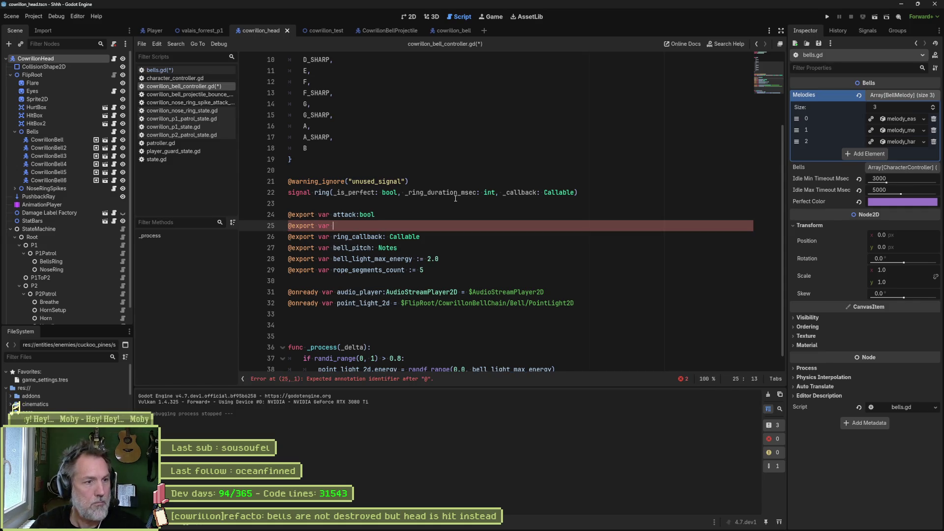
{"action": "type", "text": "ara"}
{"action": "key", "text": "Return"}
{"action": "key", "text": "ctrl+s"}
Check the new head_controller export, then switch to the cowrillon_bell scene.
{"action": "double_click", "coordinate": [361, 226]}
{"action": "scroll", "coordinate": [436, 303], "scroll_direction": "down", "scroll_amount": 1}
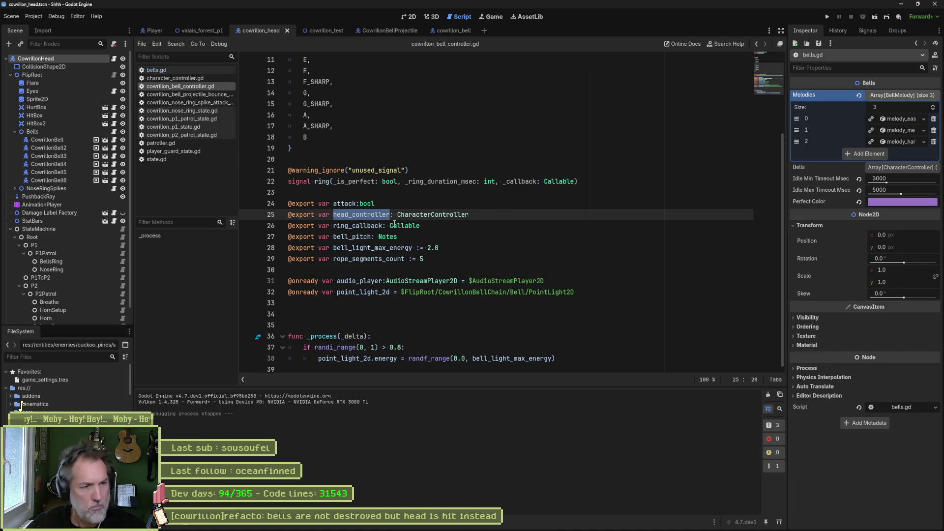
{"action": "mouse_move", "coordinate": [395, 224]}
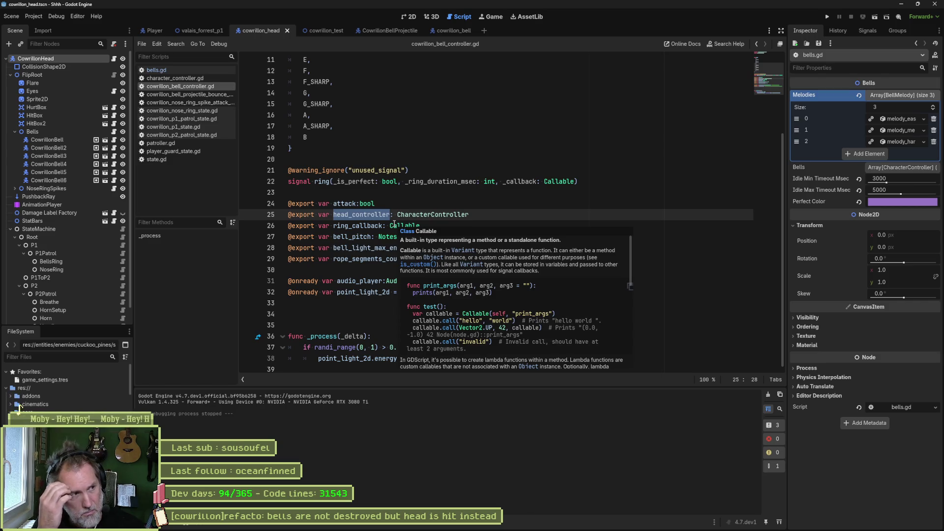
{"action": "left_click", "coordinate": [105, 140]}
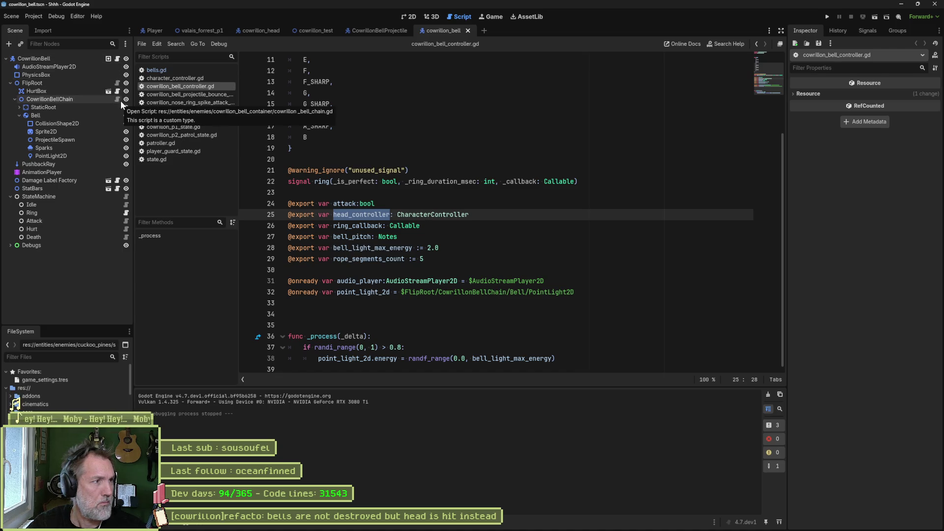
Open bells.gd and collapse the FlipRoot and StateMachine branches in the scene tree.
{"action": "left_click", "coordinate": [214, 72]}
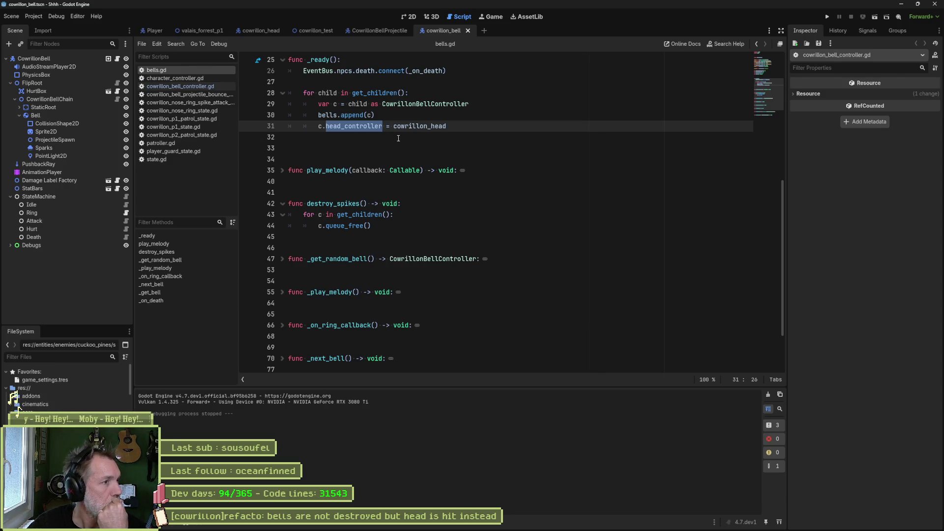
{"action": "left_click", "coordinate": [11, 83]}
{"action": "left_click", "coordinate": [11, 124]}
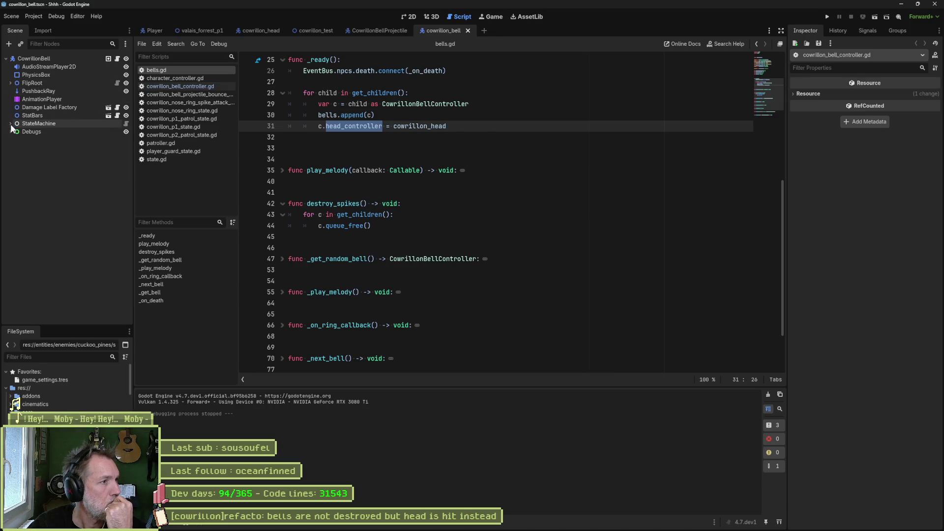
{"action": "left_click", "coordinate": [387, 32]}
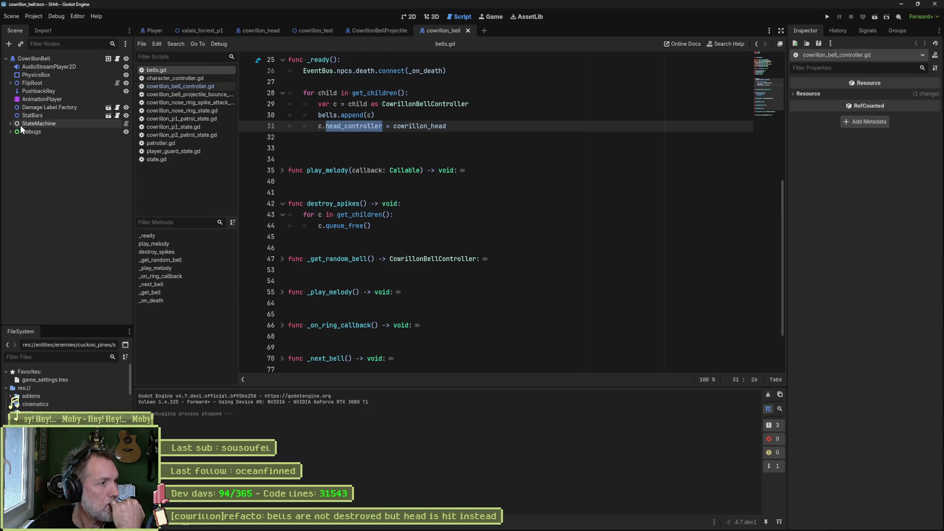
Expand StateMachine, open the Attack state's script and find bell_controller on line 29.
{"action": "left_click", "coordinate": [10, 124]}
{"action": "left_click", "coordinate": [127, 147]}
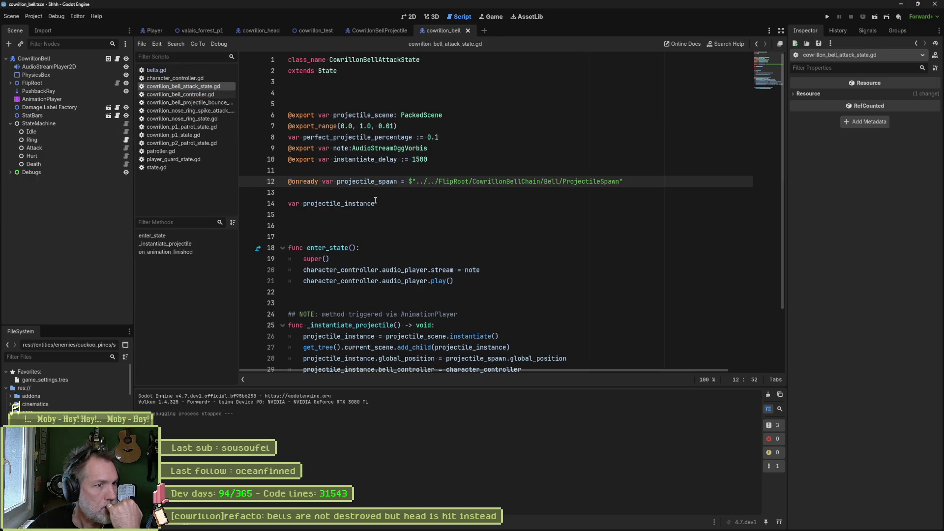
{"action": "scroll", "coordinate": [469, 228], "scroll_direction": "down", "scroll_amount": 1}
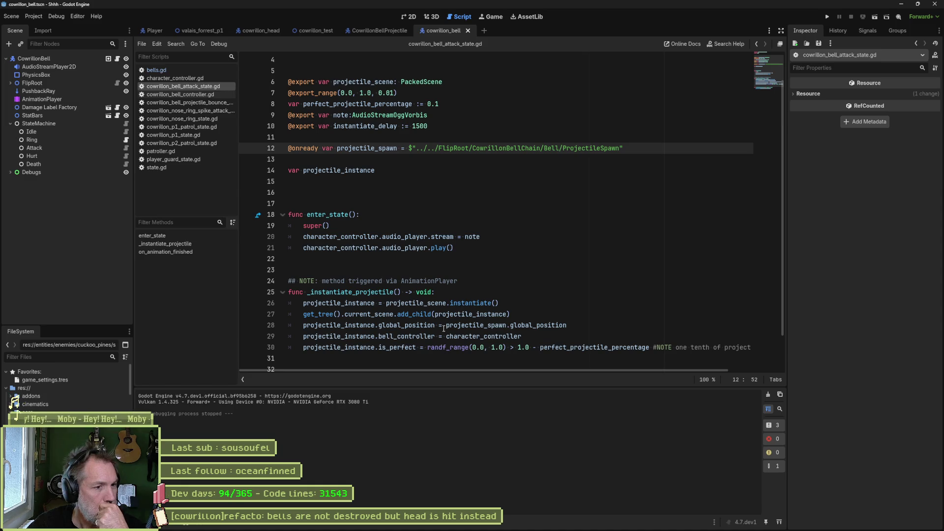
{"action": "double_click", "coordinate": [421, 339]}
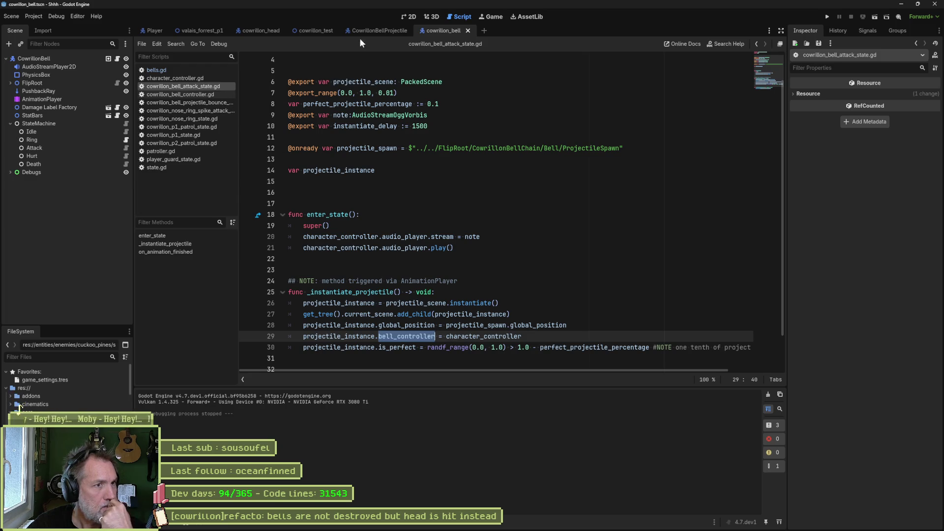
Open cowrillon_bell_controller.gd, then switch to the bell projectile scene.
{"action": "mouse_move", "coordinate": [373, 32]}
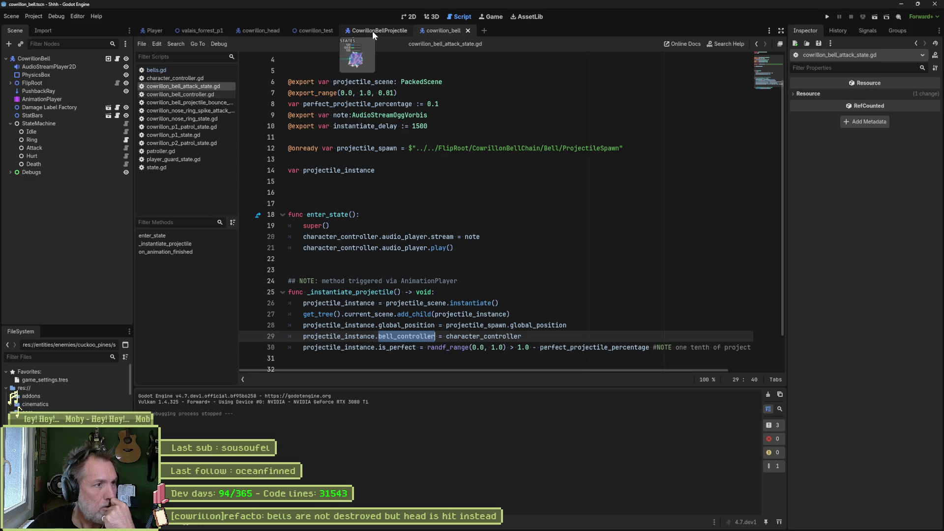
{"action": "left_click", "coordinate": [199, 95]}
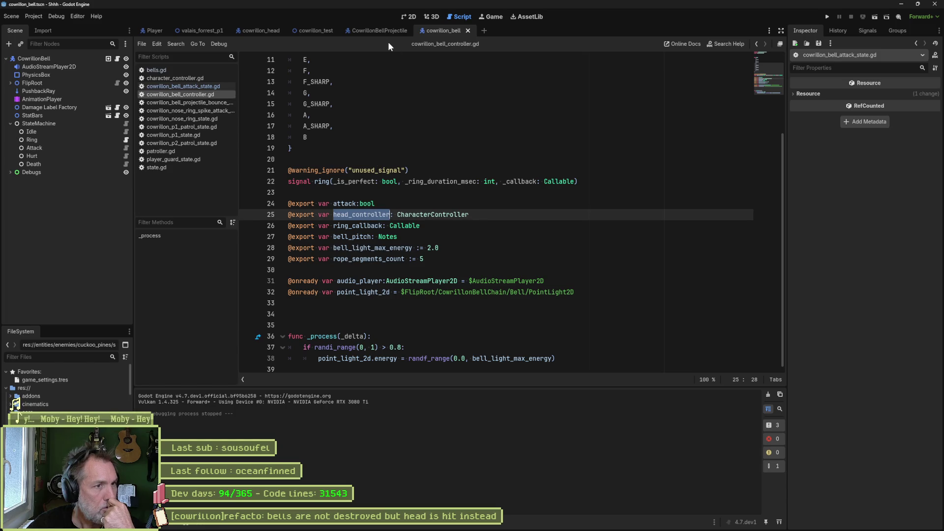
{"action": "left_click", "coordinate": [379, 32]}
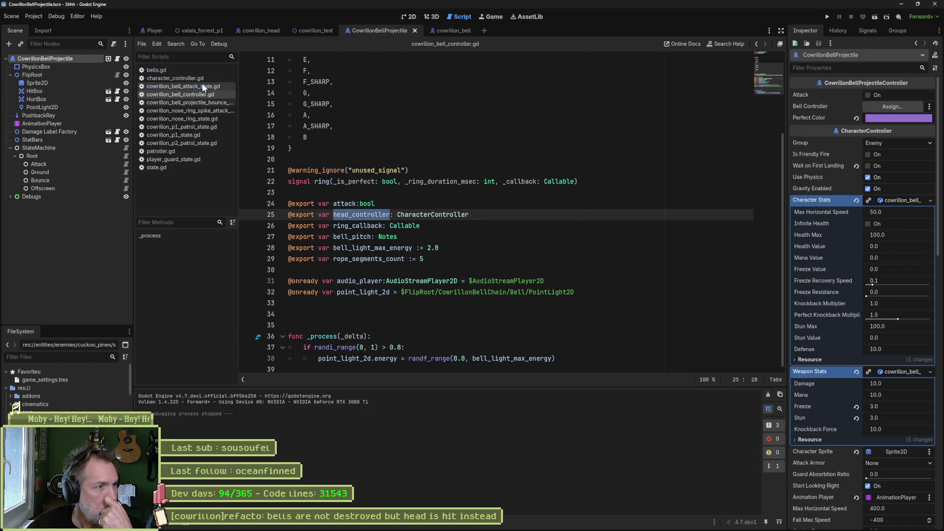
Change the bounce state's target_pos to bell_controller.head_controller.global_position, save, and run with F5.
{"action": "left_click", "coordinate": [127, 180]}
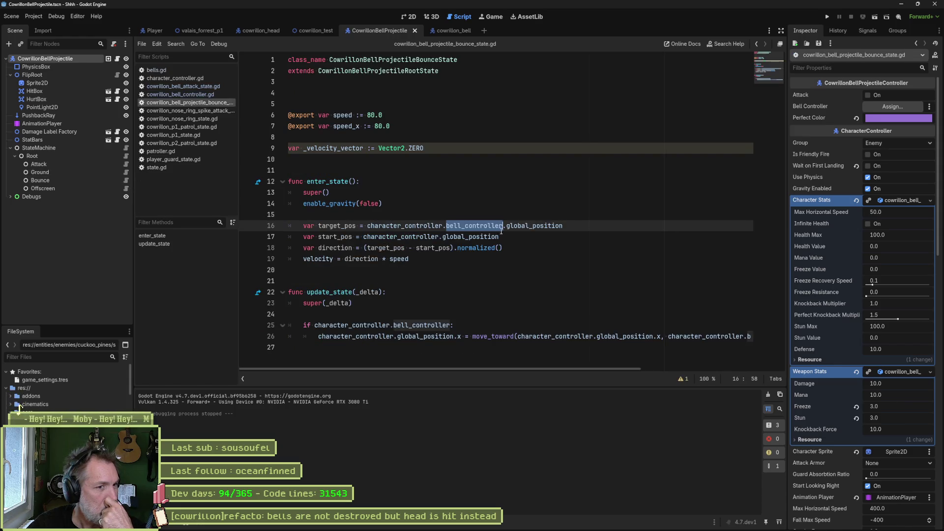
{"action": "key", "text": "Right"}
{"action": "type", "text": "."}
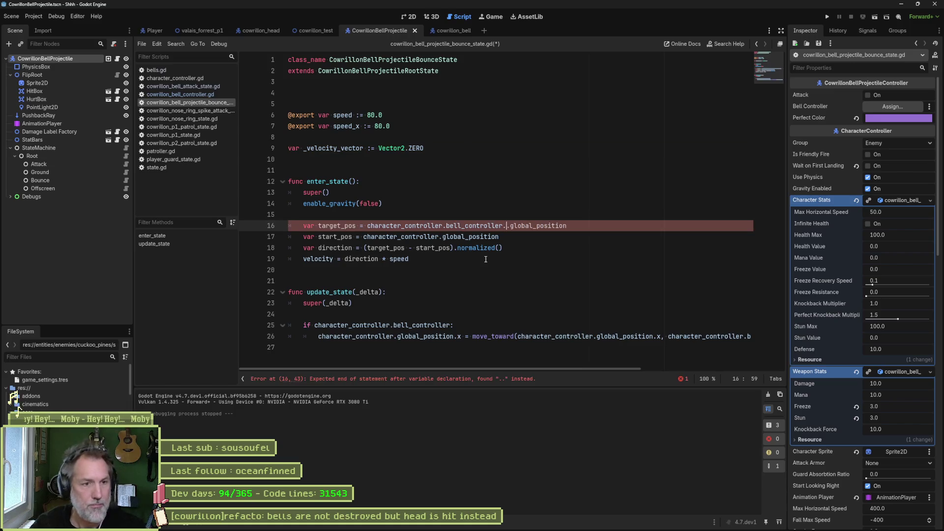
{"action": "type", "text": "head_controller"}
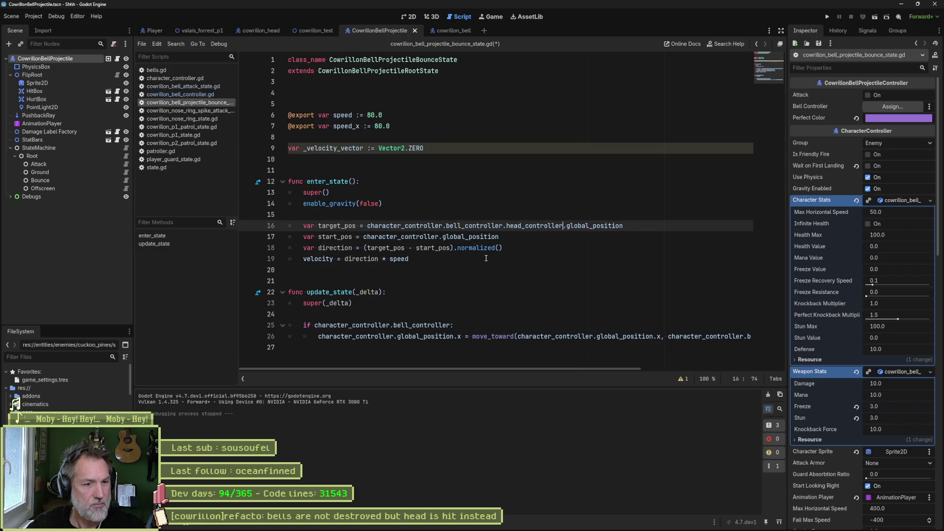
{"action": "double_click", "coordinate": [473, 226]}
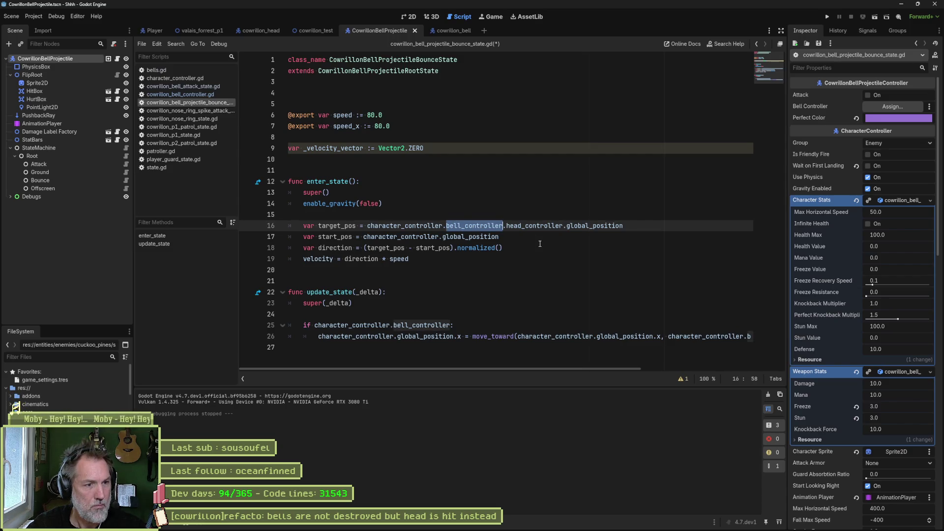
{"action": "key", "text": "ctrl+s"}
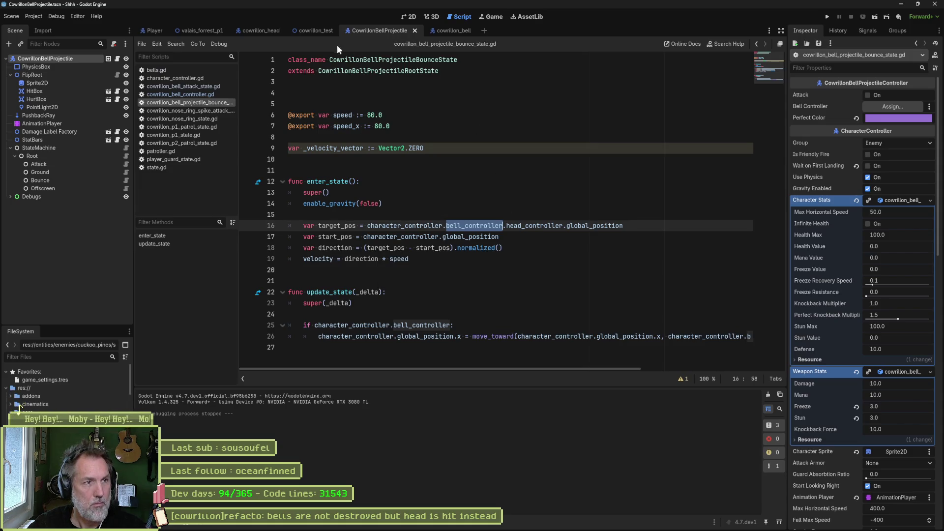
{"action": "left_click", "coordinate": [261, 31]}
{"action": "key", "text": "F5"}
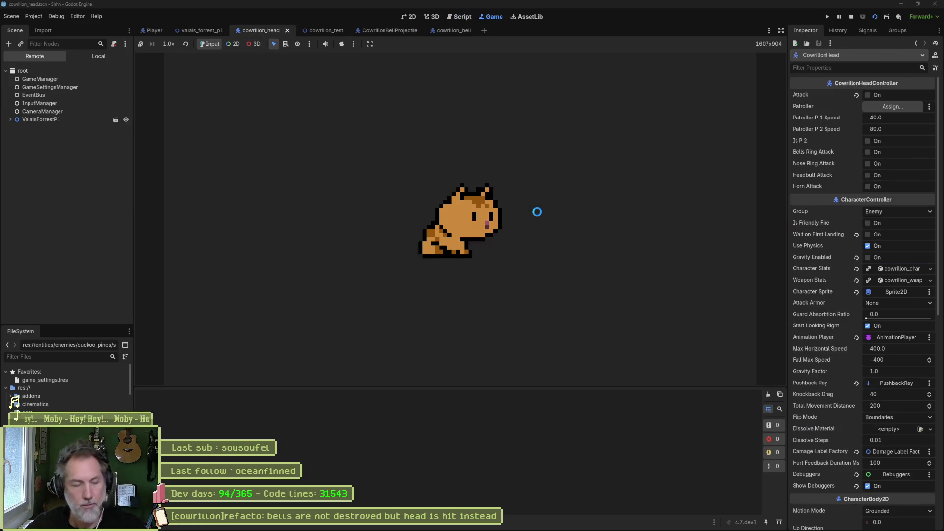
Stop the game, run valais_forrest_p1, stop again, and return to the cowrillon_head scene.
{"action": "key", "text": "F8"}
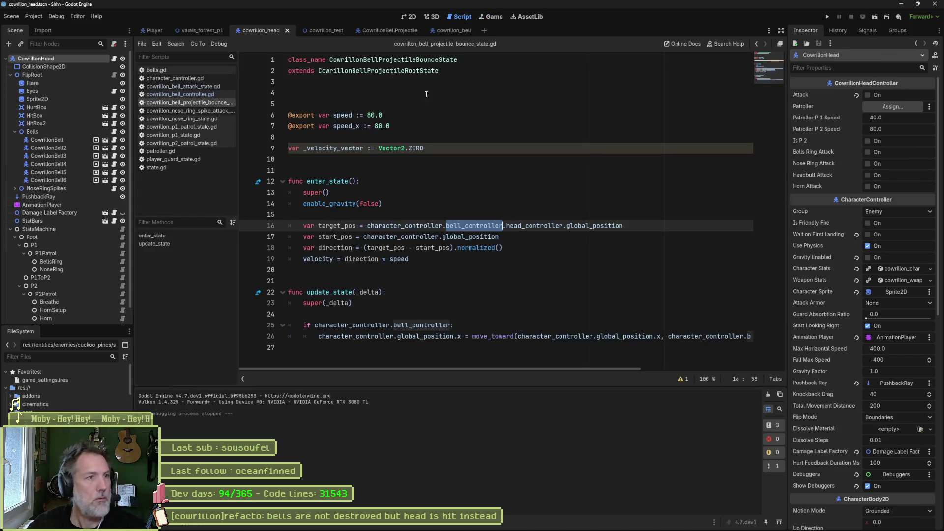
{"action": "left_click", "coordinate": [202, 30]}
{"action": "key", "text": "F5"}
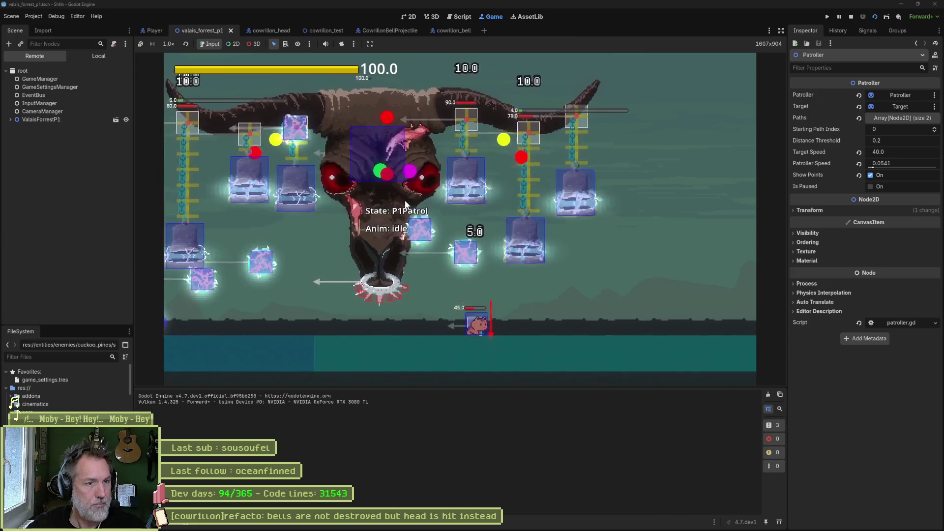
{"action": "key", "text": "F8"}
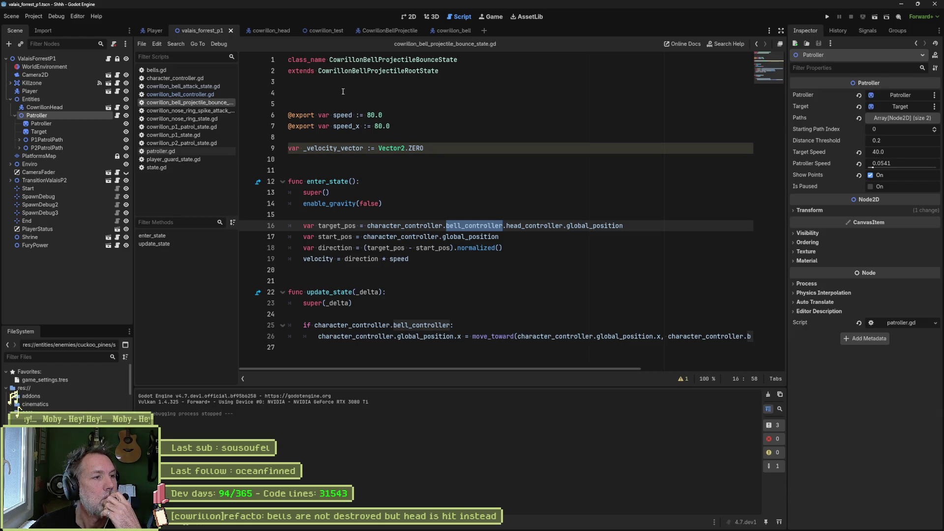
{"action": "left_click", "coordinate": [276, 31]}
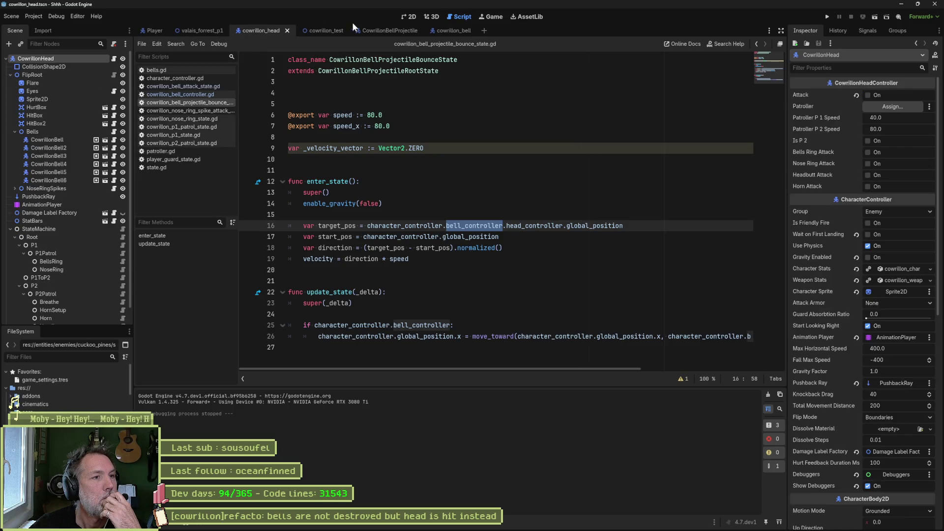
Resize the head's HurtBox to fit the skull and save the cowrillon_head scene.
{"action": "left_click", "coordinate": [406, 16]}
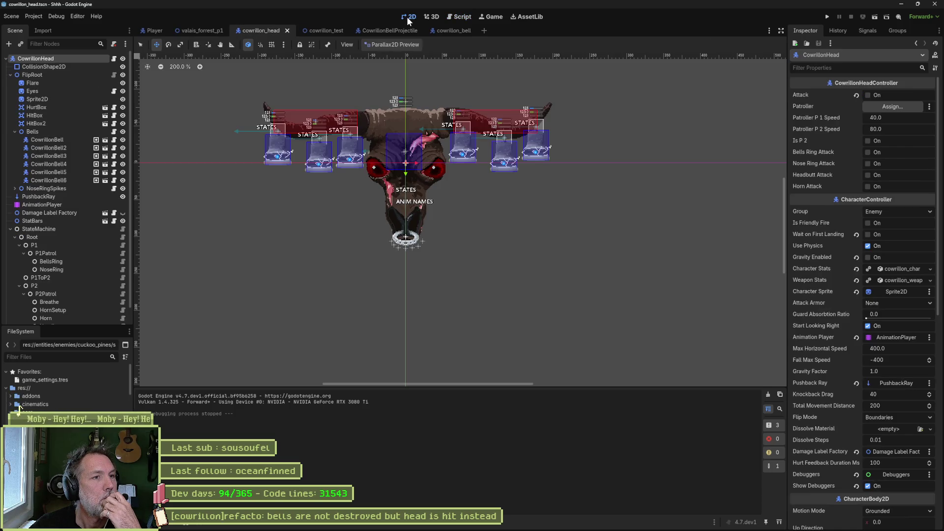
{"action": "left_click", "coordinate": [50, 108]}
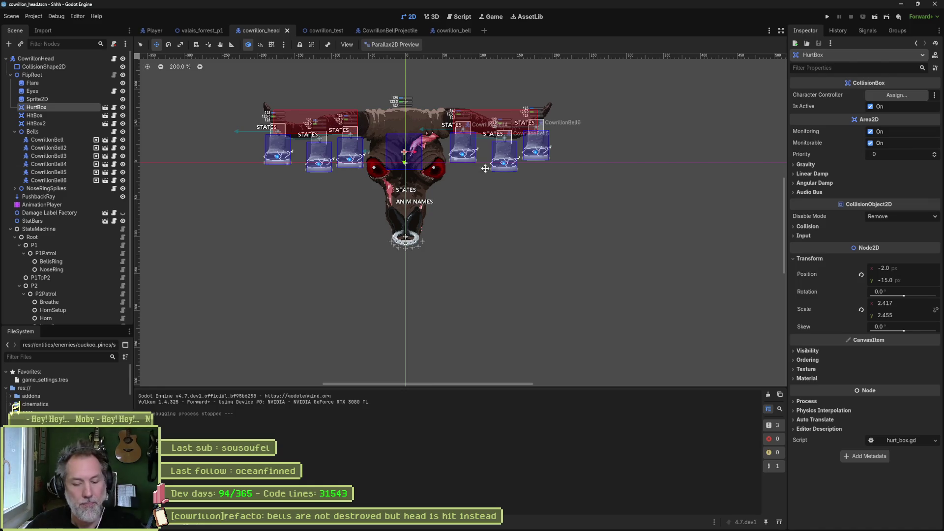
{"action": "scroll", "coordinate": [413, 144], "scroll_direction": "up", "scroll_amount": 2}
{"action": "key", "text": "s"}
{"action": "mouse_move", "coordinate": [432, 202]}
{"action": "left_mouse_down"}
{"action": "mouse_move", "coordinate": [442, 208]}
{"action": "mouse_move", "coordinate": [418, 176]}
{"action": "left_mouse_up"}
{"action": "key", "text": "w"}
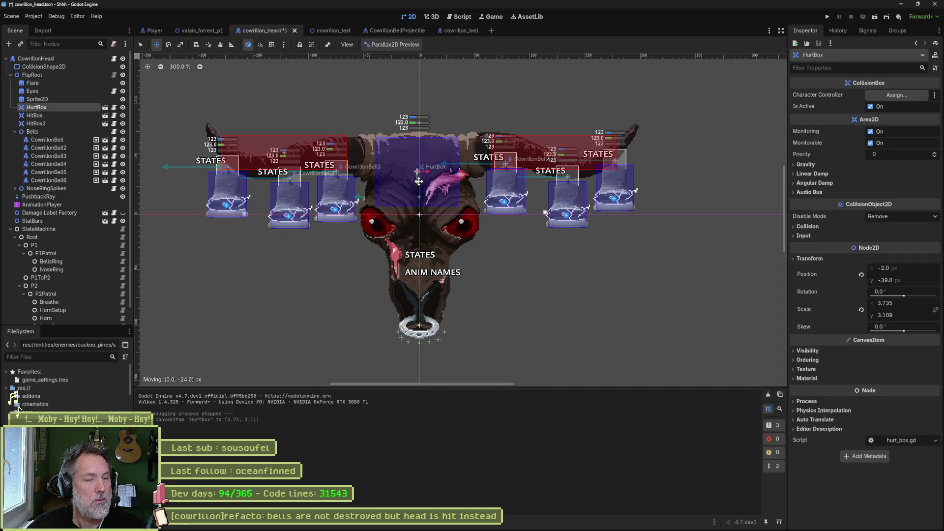
{"action": "key", "text": "ctrl+s"}
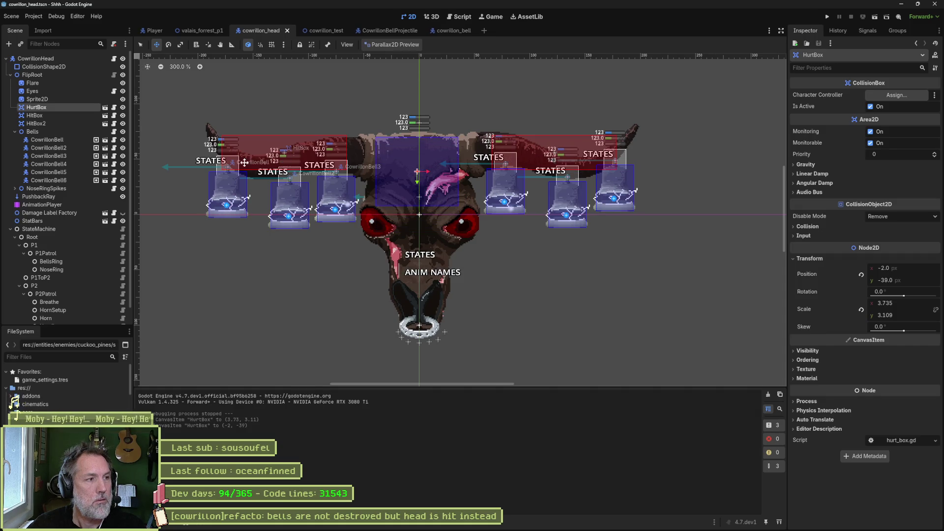
In the idle animation, move the HurtBox up and key its position and scale tracks.
{"action": "left_click", "coordinate": [67, 205]}
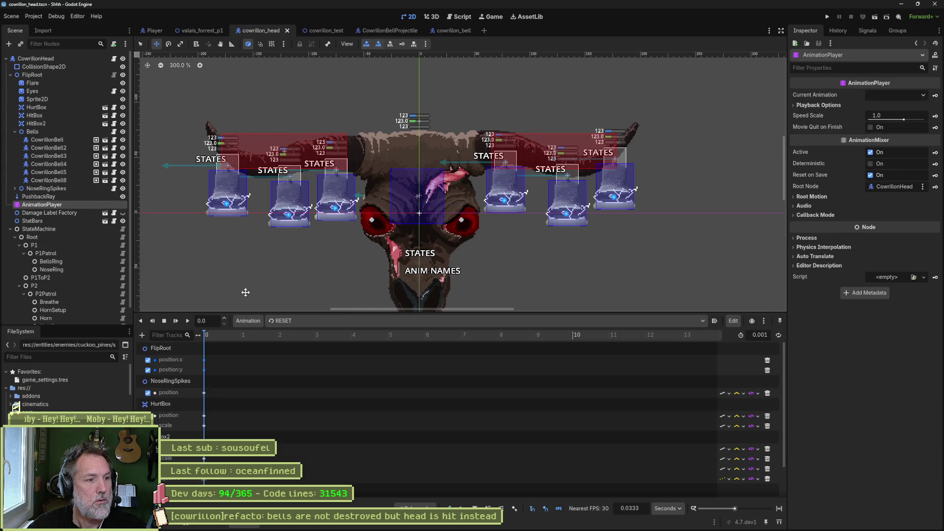
{"action": "left_click", "coordinate": [318, 321]}
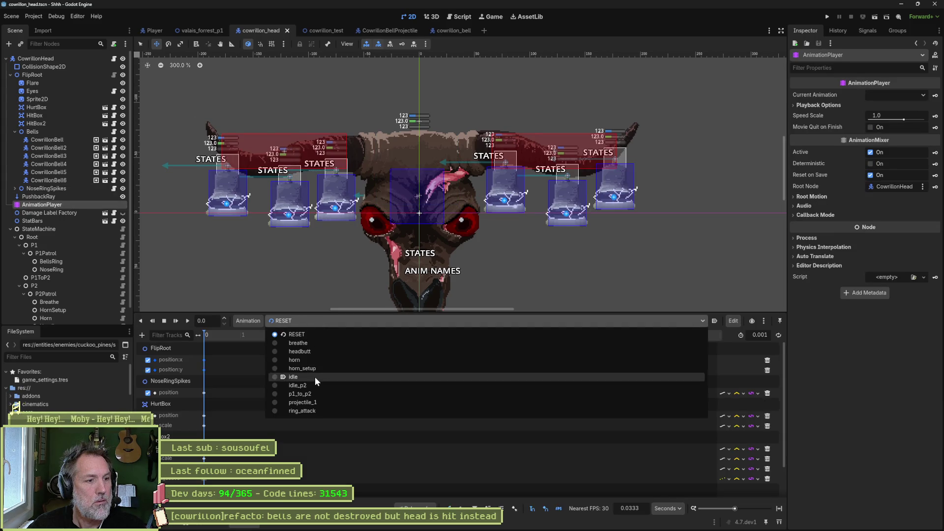
{"action": "left_click", "coordinate": [315, 377]}
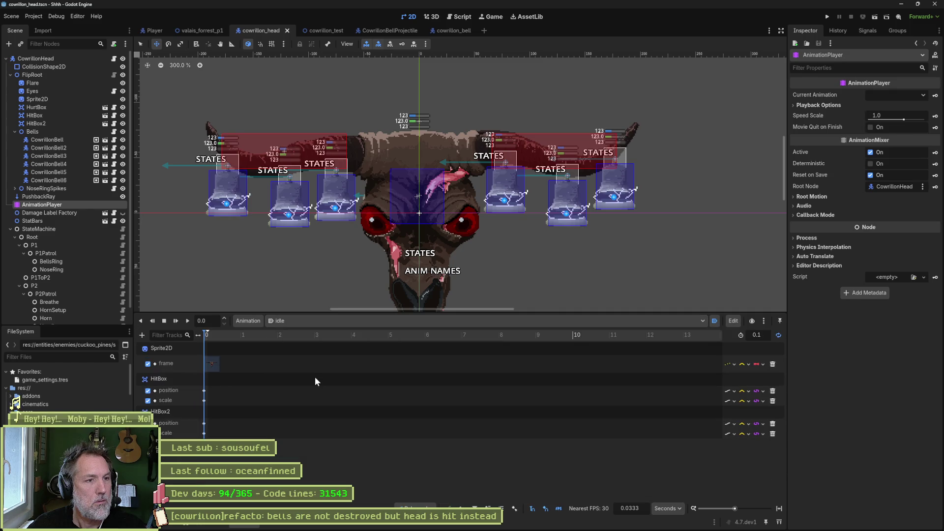
{"action": "left_click", "coordinate": [45, 107]}
{"action": "mouse_move", "coordinate": [388, 192]}
{"action": "left_mouse_down"}
{"action": "mouse_move", "coordinate": [388, 174]}
{"action": "mouse_move", "coordinate": [435, 195]}
{"action": "mouse_move", "coordinate": [424, 206]}
{"action": "left_mouse_up"}
{"action": "key", "text": "s"}
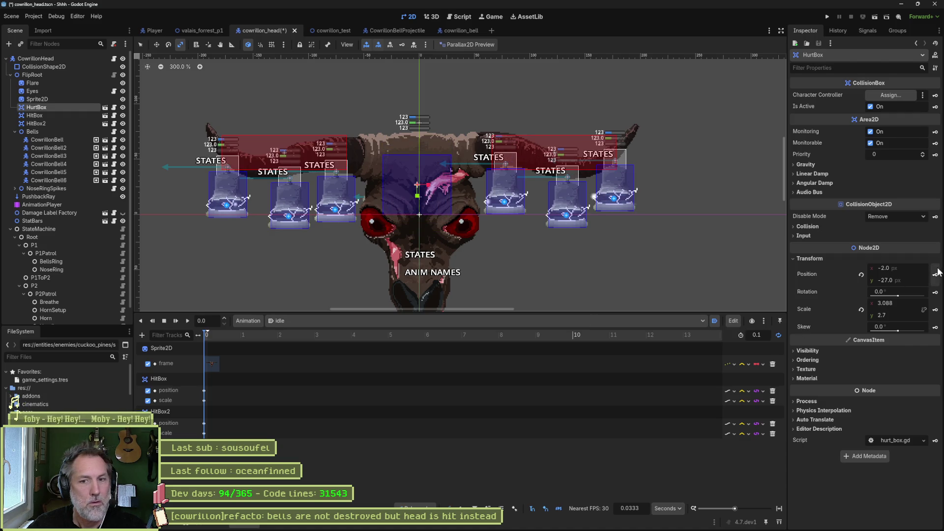
{"action": "left_click", "coordinate": [935, 275]}
{"action": "left_click", "coordinate": [441, 287]}
{"action": "left_click", "coordinate": [935, 310]}
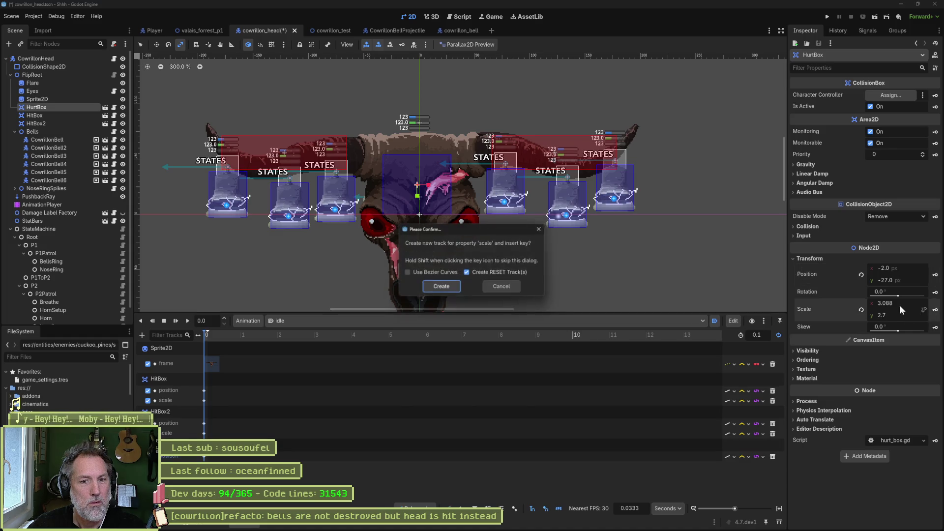
{"action": "left_click", "coordinate": [445, 288]}
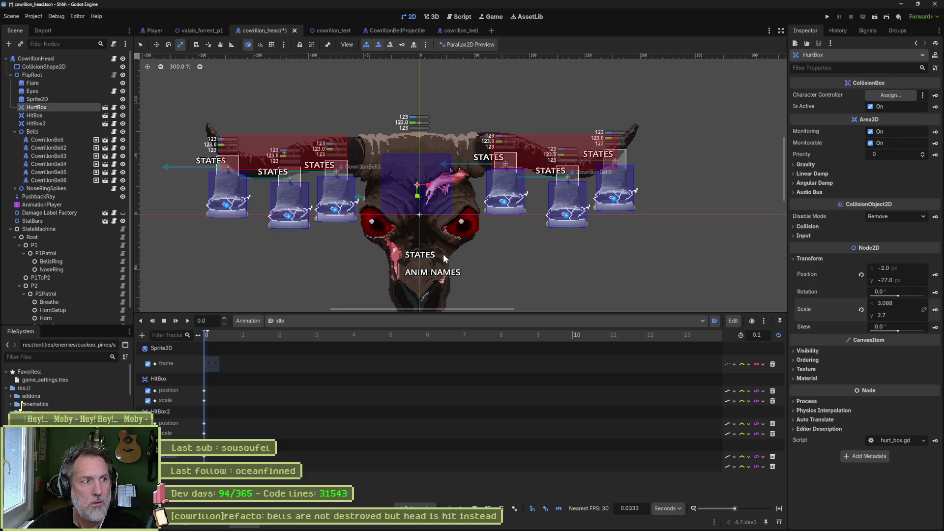
In idle_p2, remove the HurtBox tracks and reset its position to zero and scale to one.
{"action": "left_click", "coordinate": [337, 320]}
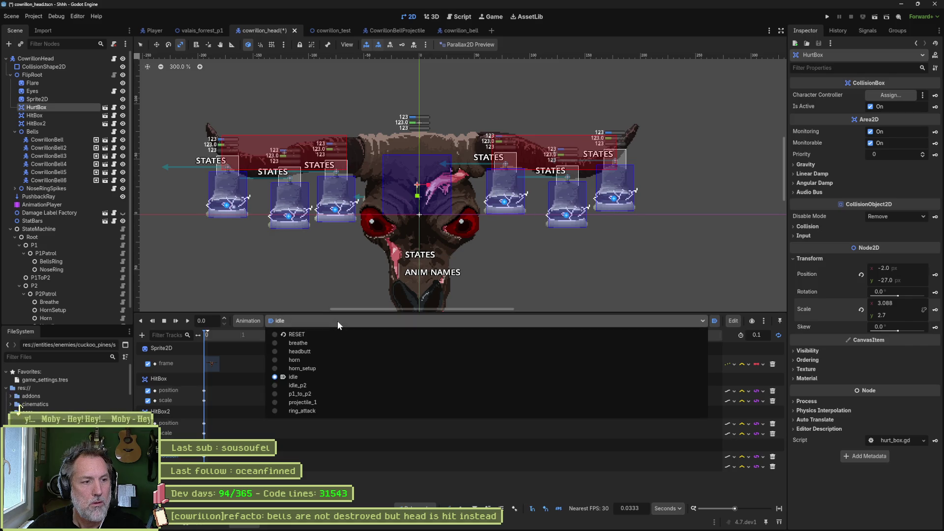
{"action": "left_click", "coordinate": [324, 387]}
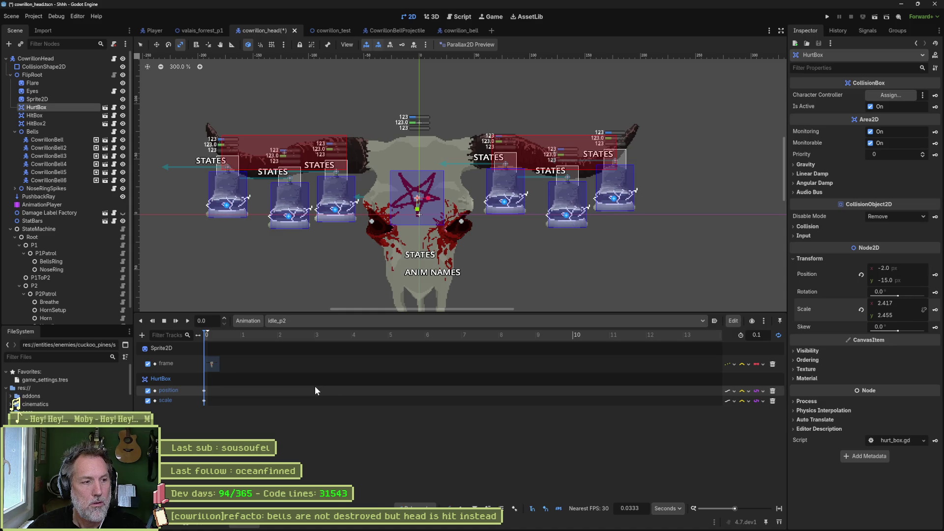
{"action": "left_click", "coordinate": [772, 391]}
{"action": "left_click", "coordinate": [772, 391]}
{"action": "left_click", "coordinate": [418, 321]}
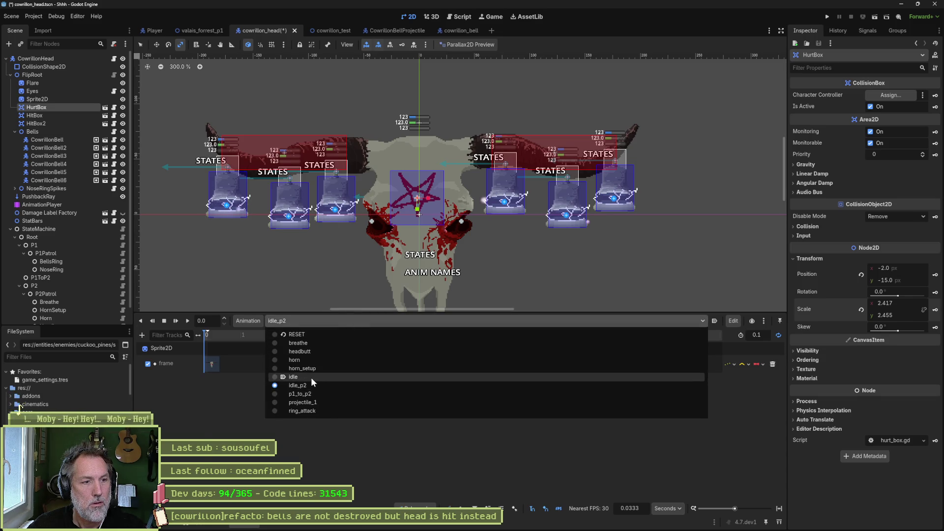
{"action": "left_click", "coordinate": [311, 377]}
{"action": "left_click", "coordinate": [346, 323]}
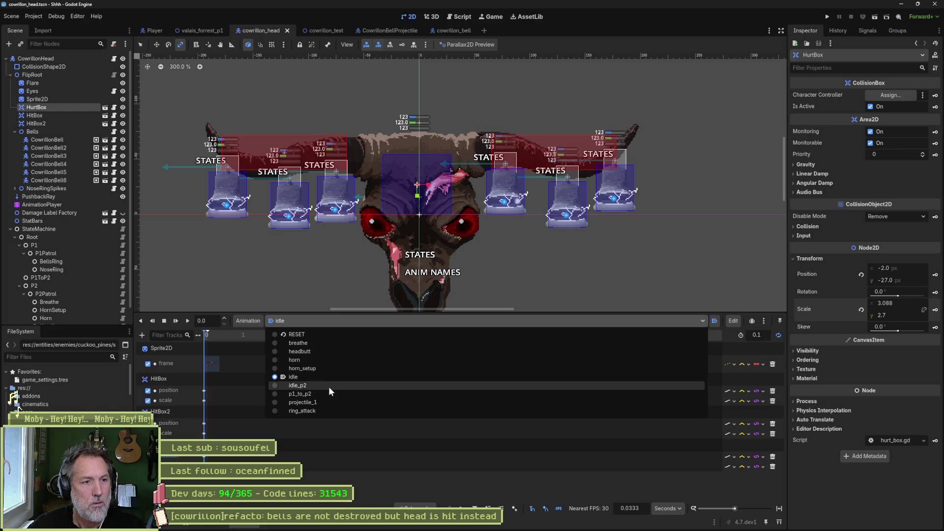
{"action": "left_click", "coordinate": [328, 387]}
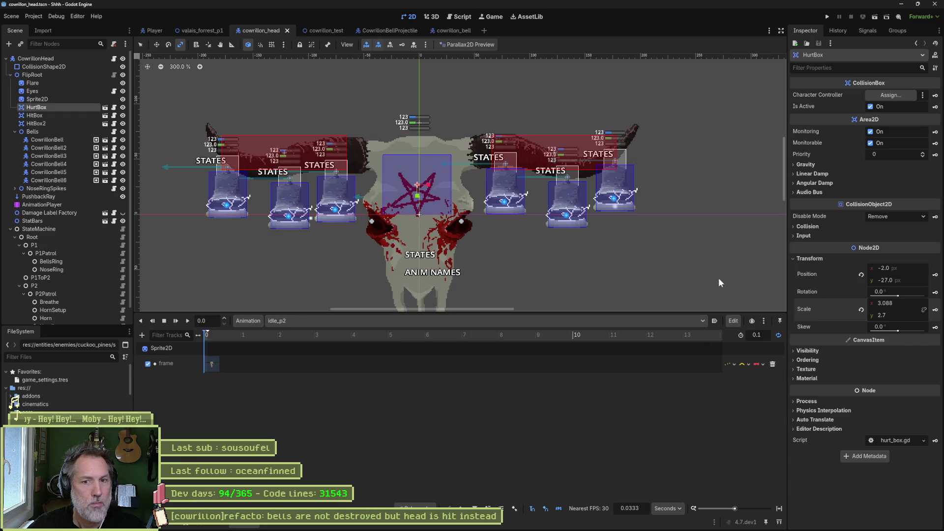
{"action": "left_click", "coordinate": [860, 275]}
{"action": "left_click", "coordinate": [861, 309]}
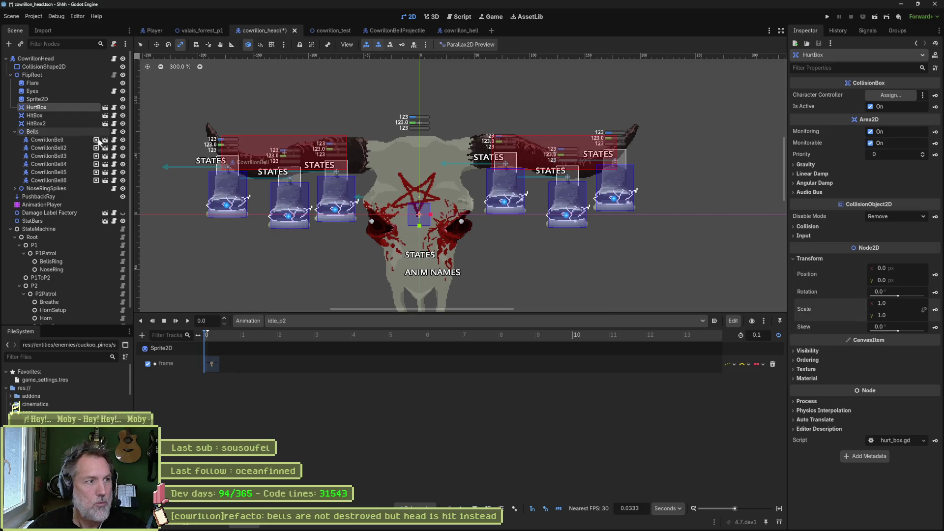
Switch back and forth between idle and idle_p2 to compare them.
{"action": "left_click", "coordinate": [301, 321]}
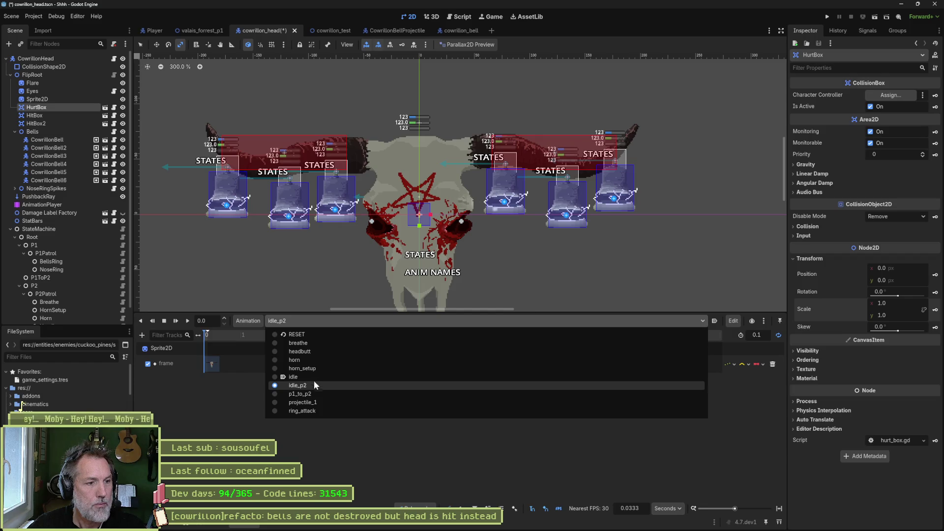
{"action": "left_click", "coordinate": [314, 376]}
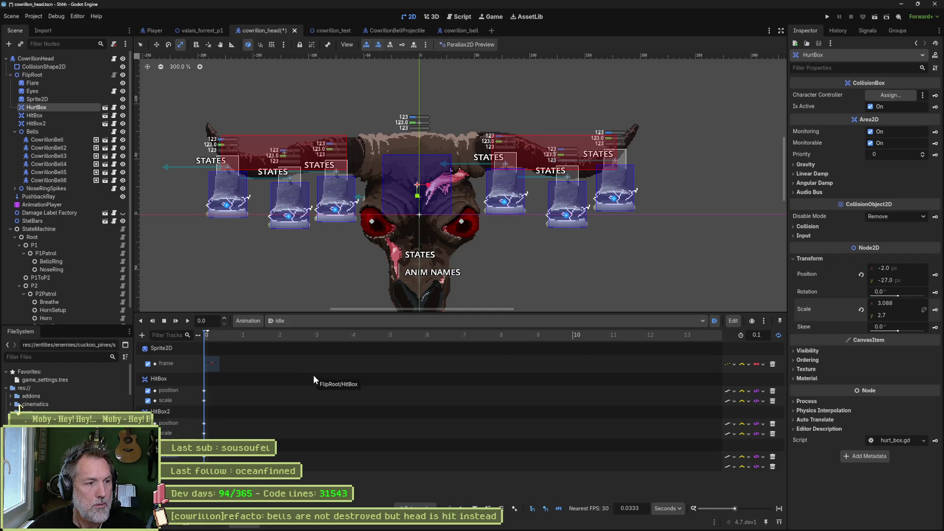
{"action": "left_click", "coordinate": [302, 320]}
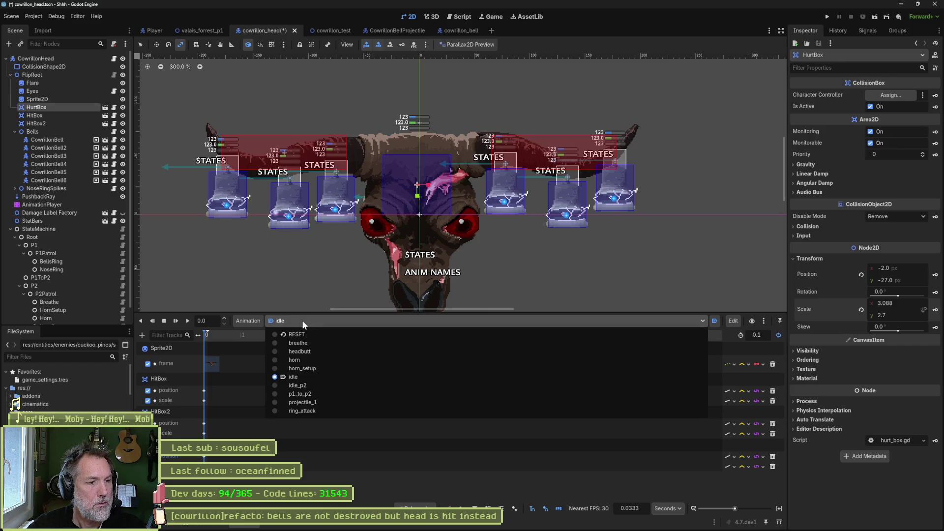
{"action": "left_click", "coordinate": [314, 382]}
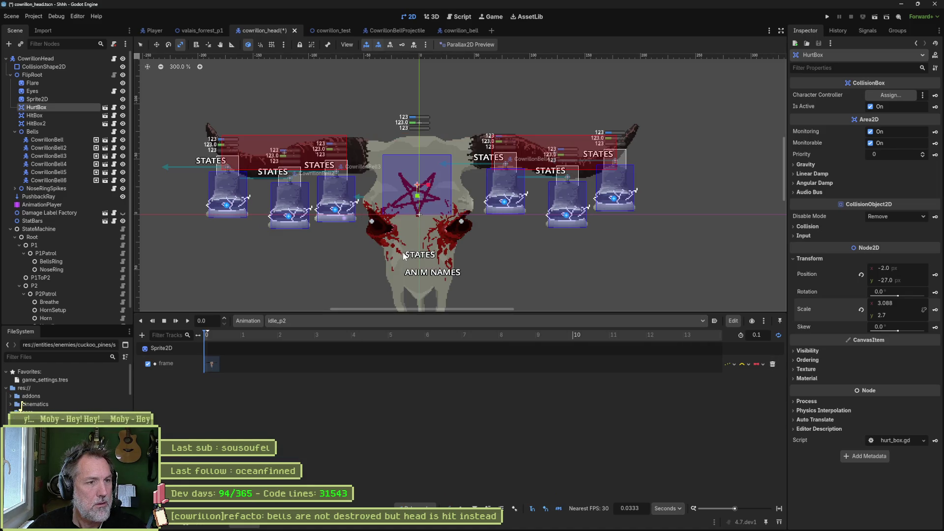
{"action": "left_click", "coordinate": [350, 320]}
{"action": "left_click", "coordinate": [339, 375]}
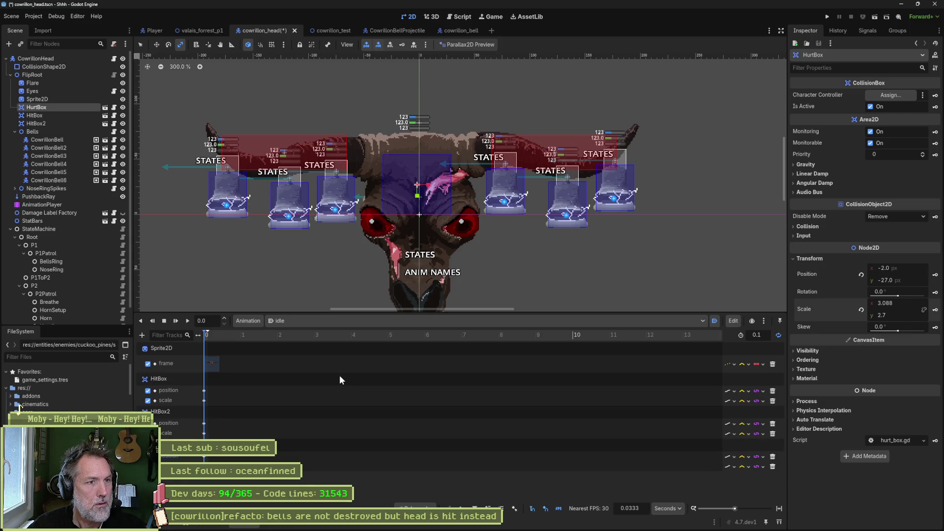
{"action": "left_click", "coordinate": [370, 320]}
{"action": "left_click", "coordinate": [360, 386]}
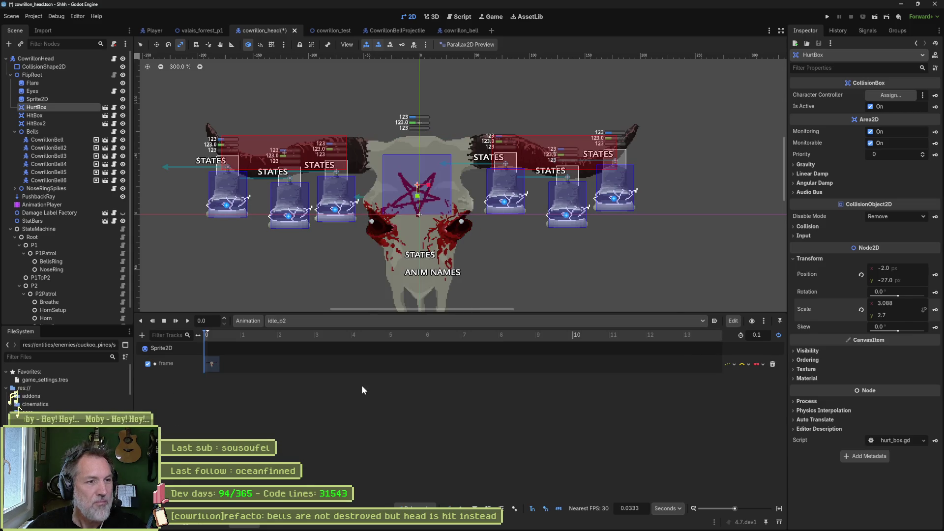
{"action": "left_click", "coordinate": [397, 320]}
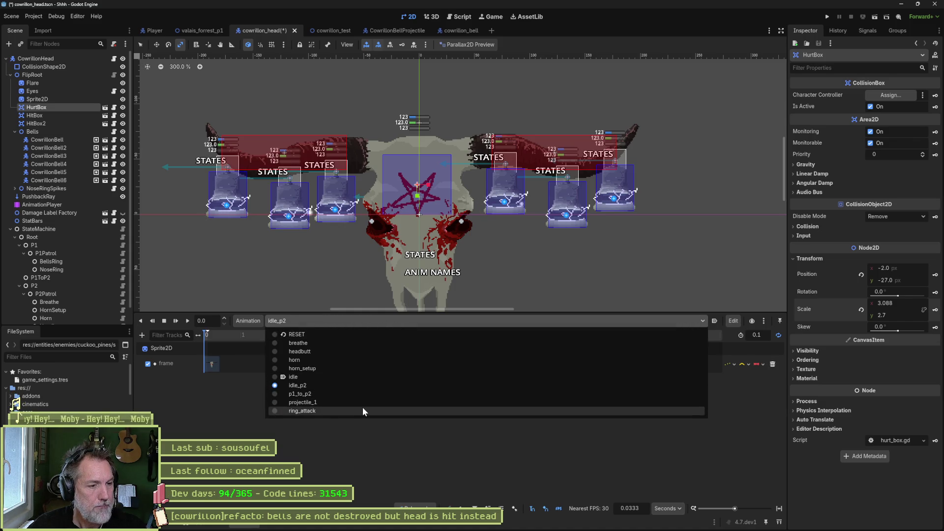
In the horn animation, set the HurtBox position and scale tracks to Discrete.
{"action": "left_click", "coordinate": [364, 360]}
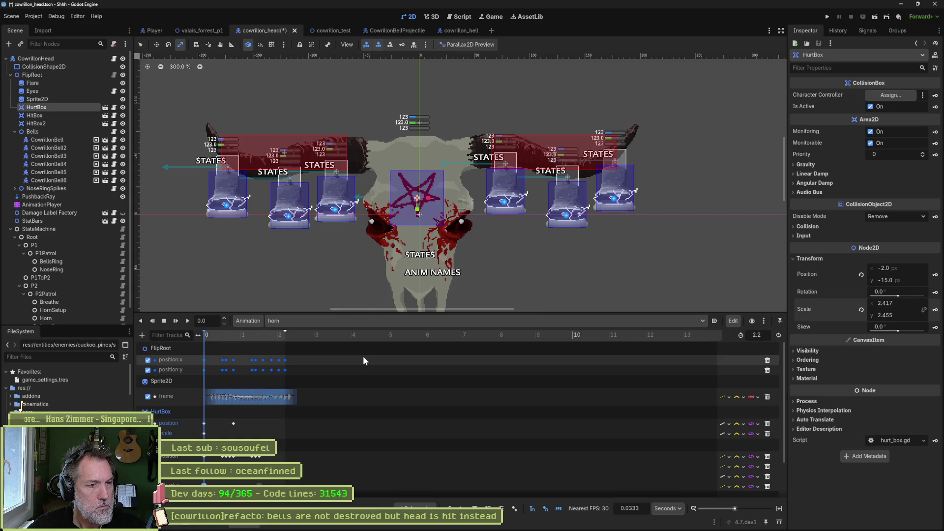
{"action": "left_click_drag", "start_coordinate": [282, 344], "coordinate": [204, 336]}
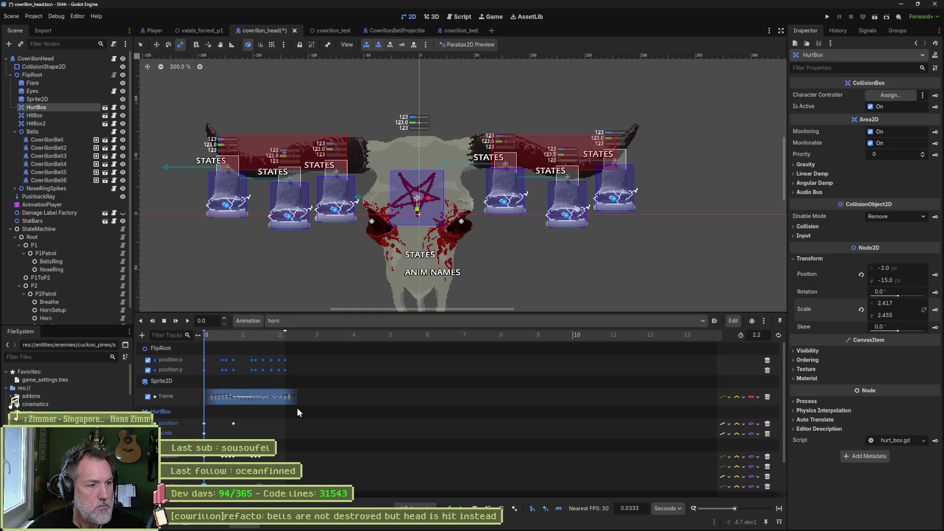
{"action": "scroll", "coordinate": [299, 409], "scroll_direction": "down", "scroll_amount": 1}
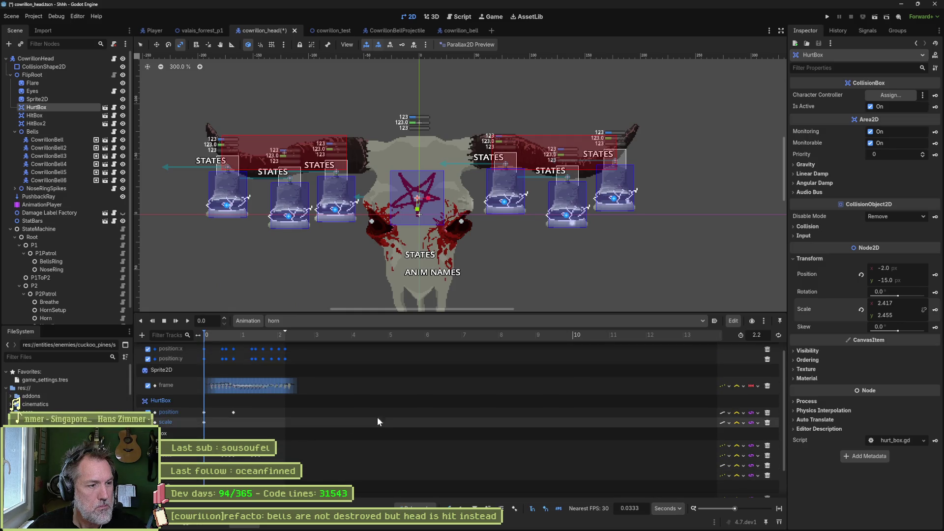
{"action": "left_click", "coordinate": [725, 413]}
{"action": "left_click", "coordinate": [727, 433]}
{"action": "left_click", "coordinate": [723, 423]}
{"action": "left_click", "coordinate": [731, 443]}
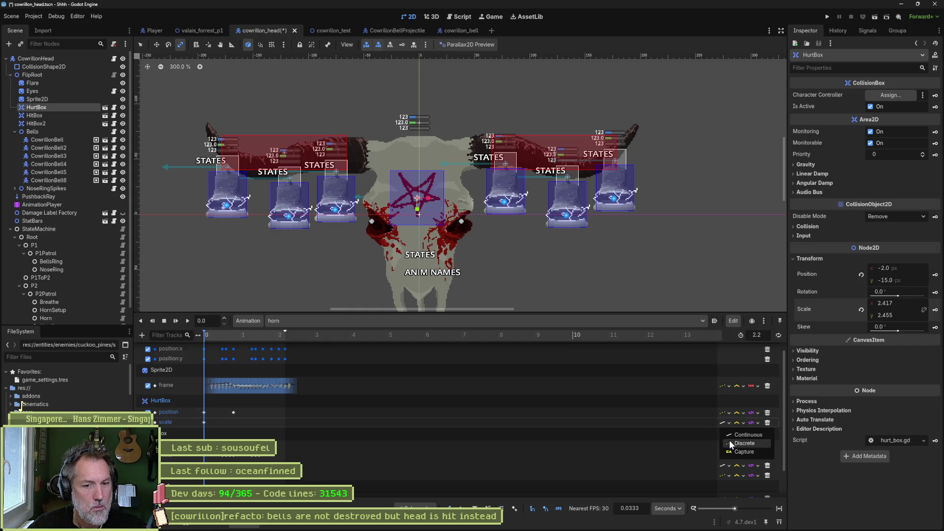
Move the HurtBox onto the lowered head and key its position and scale at 0.5 s.
{"action": "left_click", "coordinate": [779, 509]}
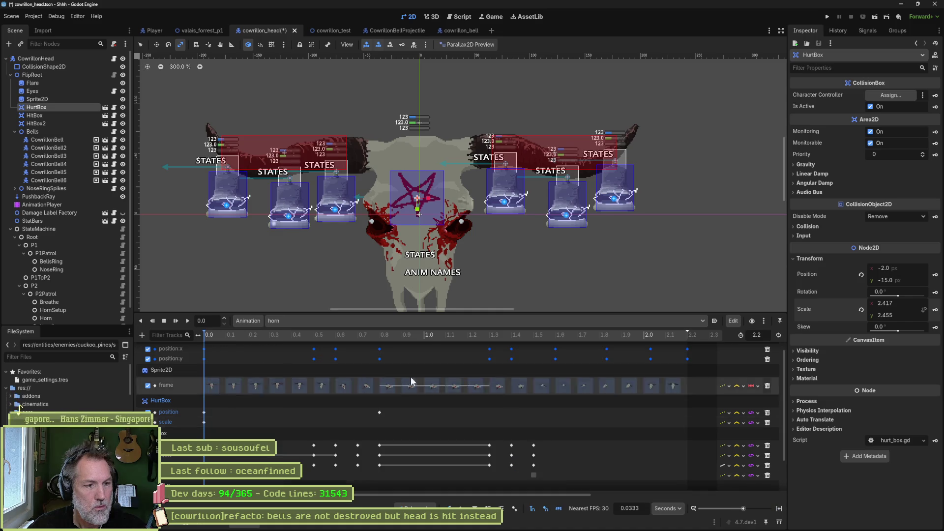
{"action": "mouse_move", "coordinate": [222, 338]}
{"action": "left_mouse_down"}
{"action": "mouse_move", "coordinate": [329, 337]}
{"action": "mouse_move", "coordinate": [382, 351]}
{"action": "mouse_move", "coordinate": [191, 349]}
{"action": "mouse_move", "coordinate": [329, 363]}
{"action": "mouse_move", "coordinate": [314, 361]}
{"action": "left_mouse_up"}
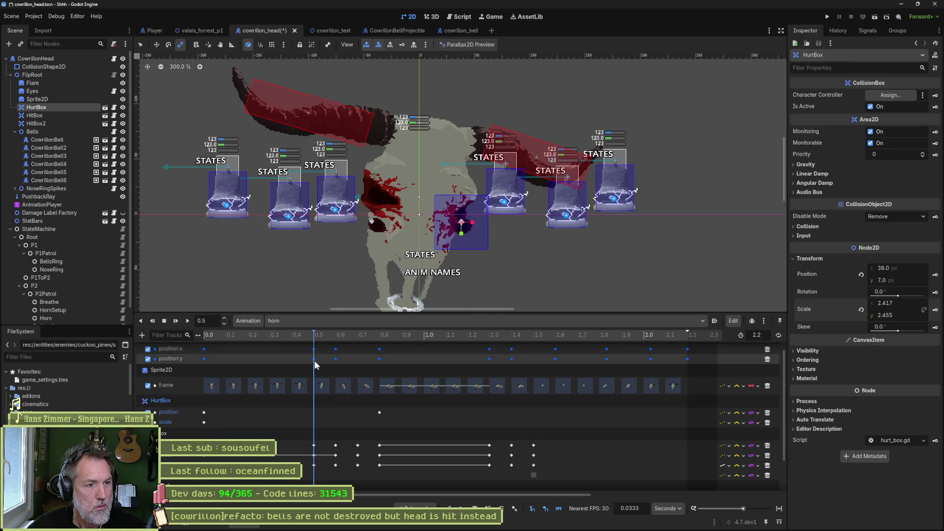
{"action": "key", "text": "w"}
{"action": "left_click_drag", "start_coordinate": [452, 232], "coordinate": [419, 171]}
{"action": "left_click", "coordinate": [936, 275]}
{"action": "left_click", "coordinate": [936, 310]}
Key the HurtBox position and scale again at 0.6 s.
{"action": "left_click_drag", "start_coordinate": [317, 338], "coordinate": [338, 346]}
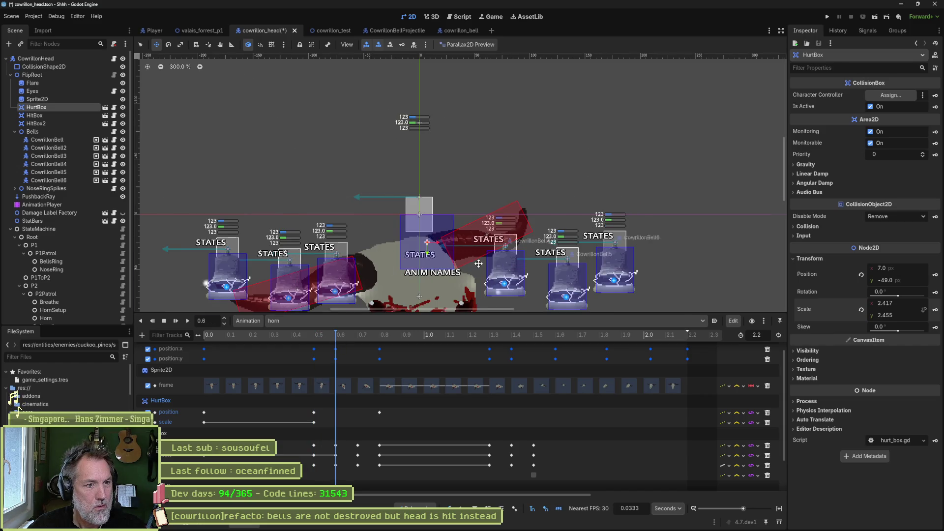
{"action": "mouse_move", "coordinate": [463, 277]}
{"action": "left_mouse_down"}
{"action": "mouse_move", "coordinate": [449, 144]}
{"action": "mouse_move", "coordinate": [419, 177]}
{"action": "mouse_move", "coordinate": [414, 200]}
{"action": "left_mouse_up"}
{"action": "left_click", "coordinate": [936, 274]}
{"action": "left_click", "coordinate": [936, 310]}
Play through the later horn poses and save the cowrillon_head scene.
{"action": "left_click_drag", "start_coordinate": [338, 335], "coordinate": [378, 346]}
{"action": "mouse_move", "coordinate": [379, 346]}
{"action": "left_mouse_down"}
{"action": "mouse_move", "coordinate": [497, 351]}
{"action": "mouse_move", "coordinate": [175, 358]}
{"action": "left_mouse_up"}
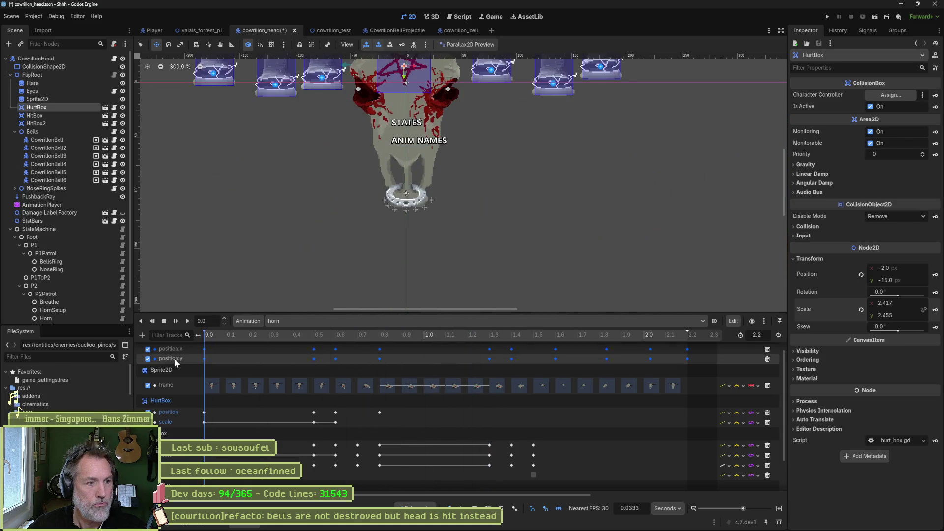
{"action": "left_click_drag", "start_coordinate": [364, 219], "coordinate": [374, 255]}
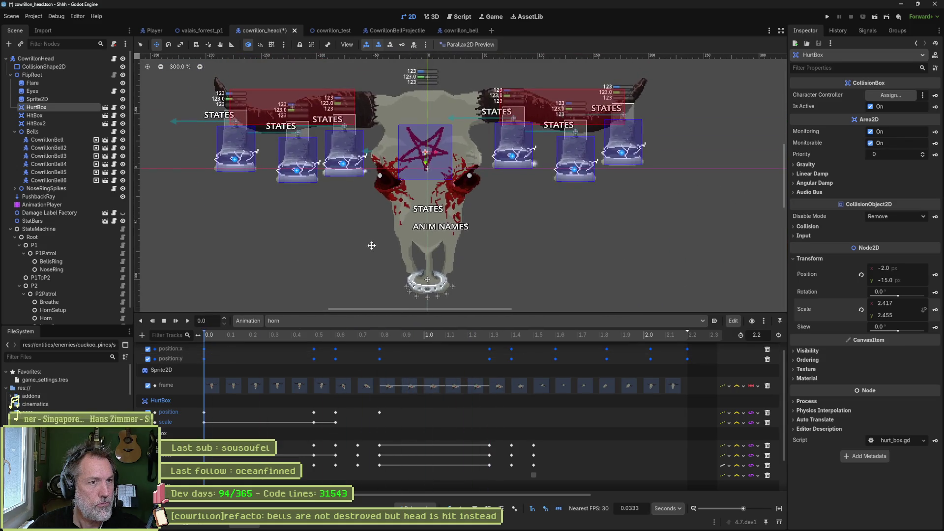
{"action": "key", "text": "ctrl+s"}
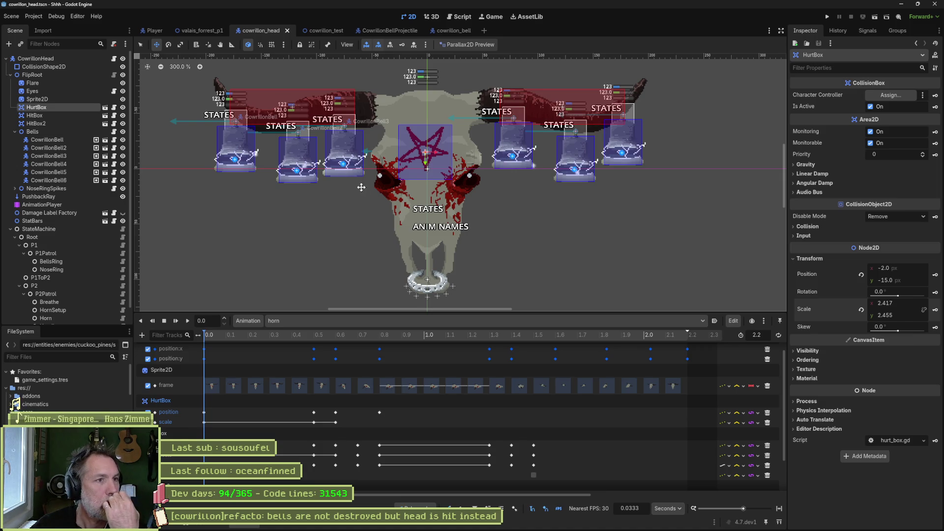
{"action": "left_click", "coordinate": [378, 30]}
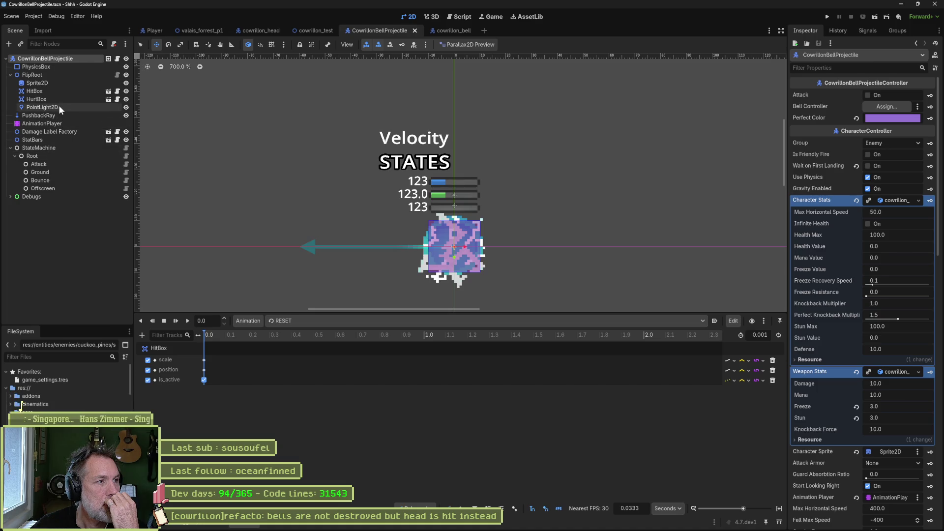
Inspect the CowrillonBellProjectile HitBox, then run the valais_forrest_p1 level with F6.
{"action": "left_click", "coordinate": [54, 91]}
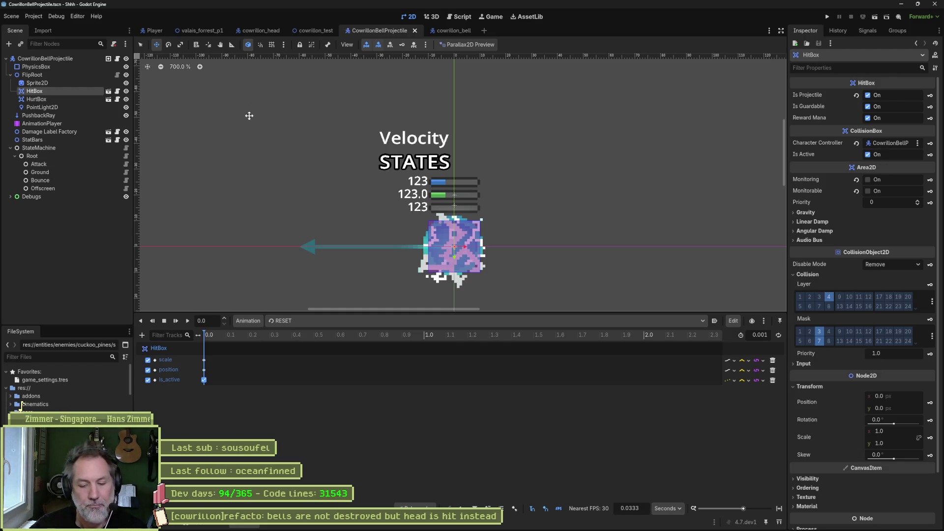
{"action": "left_click", "coordinate": [201, 32]}
{"action": "key", "text": "F6"}
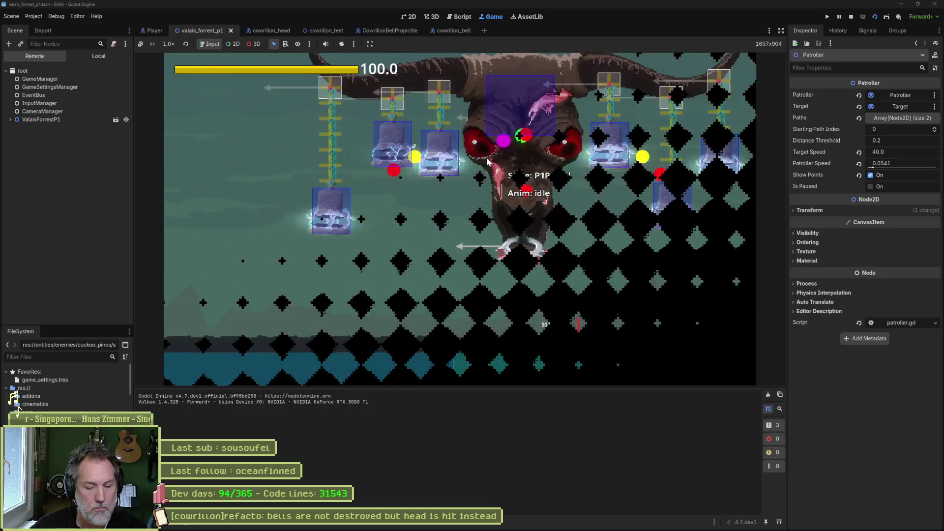
Pause the game and add hurt_box and guard_box to the running bell projectile HitBox's collision mask.
{"action": "left_click", "coordinate": [840, 17]}
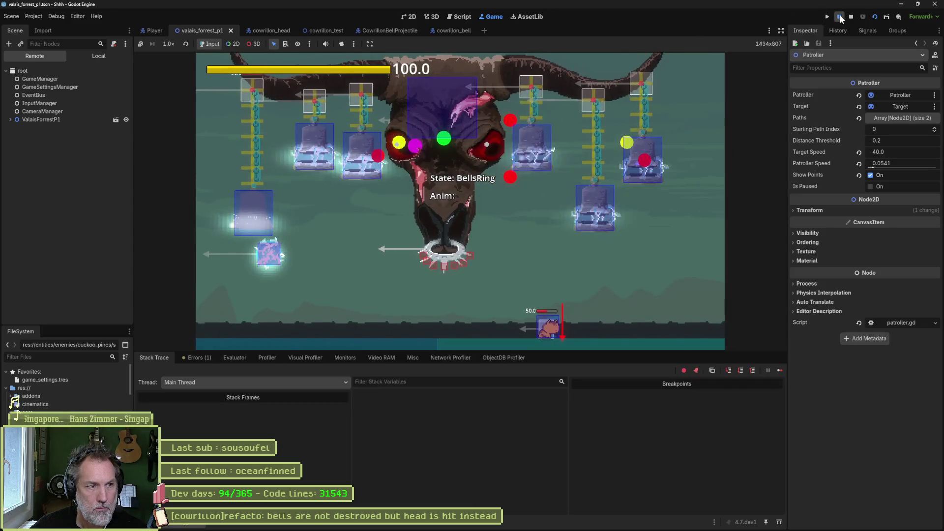
{"action": "left_click", "coordinate": [10, 119]}
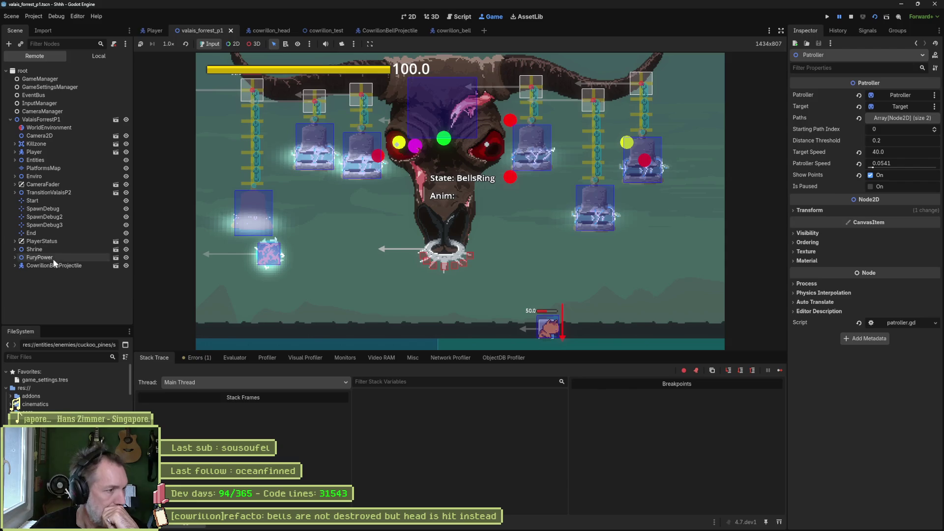
{"action": "left_click", "coordinate": [77, 266]}
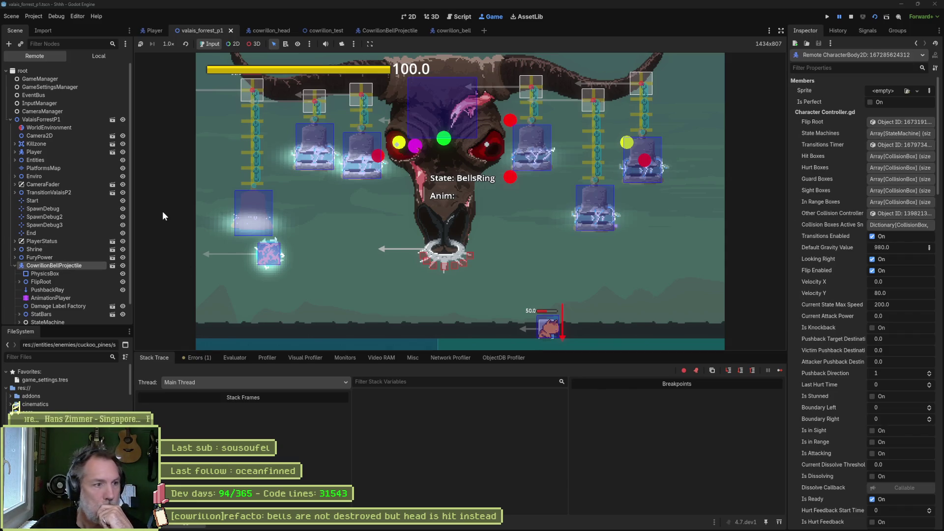
{"action": "scroll", "coordinate": [98, 224], "scroll_direction": "down", "scroll_amount": 2}
{"action": "left_click", "coordinate": [49, 260]}
{"action": "left_click", "coordinate": [60, 276]}
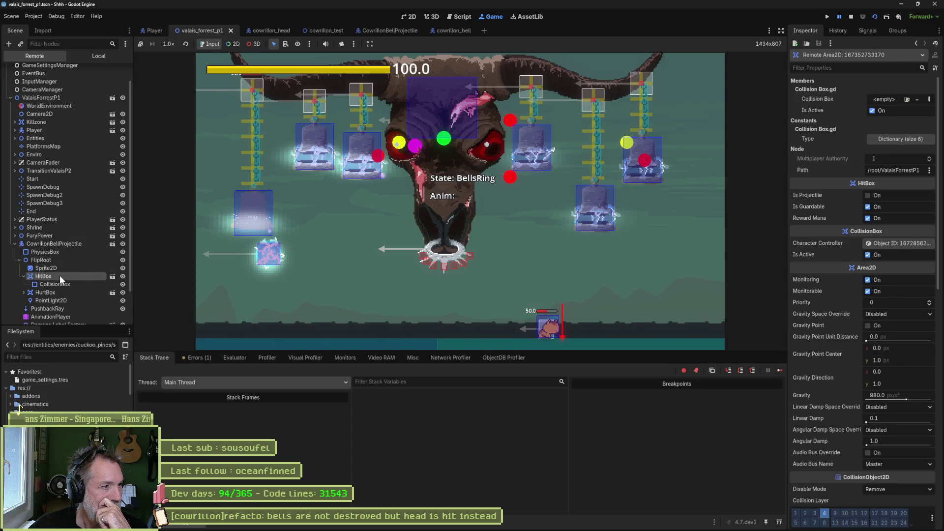
{"action": "scroll", "coordinate": [814, 244], "scroll_direction": "down", "scroll_amount": 5}
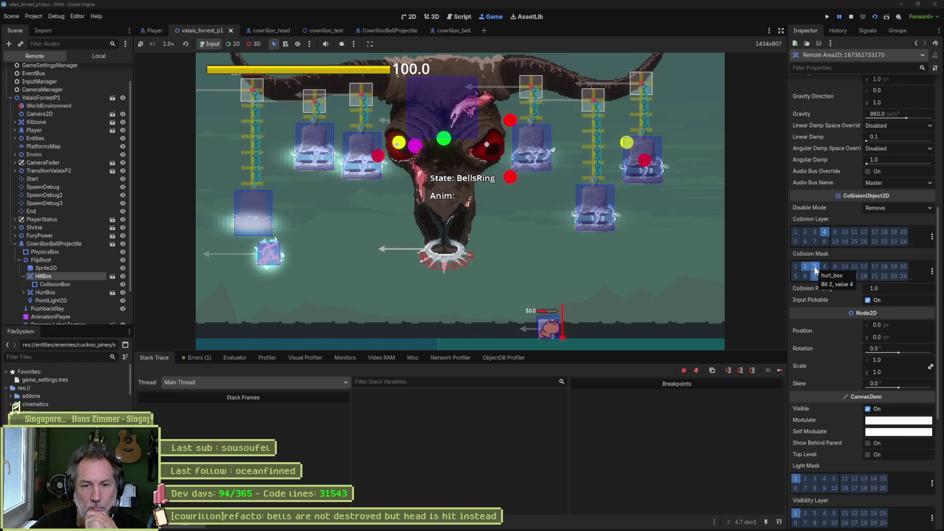
{"action": "left_click", "coordinate": [815, 268]}
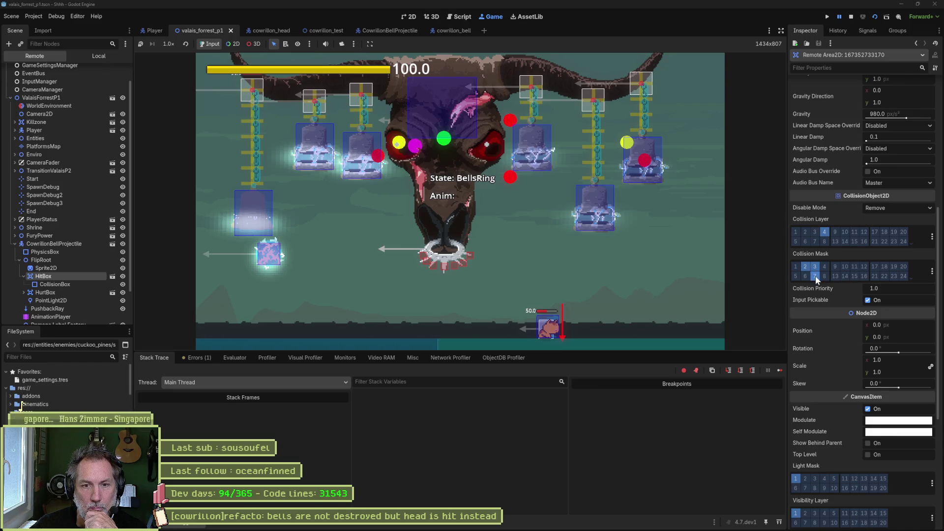
{"action": "left_click", "coordinate": [815, 276]}
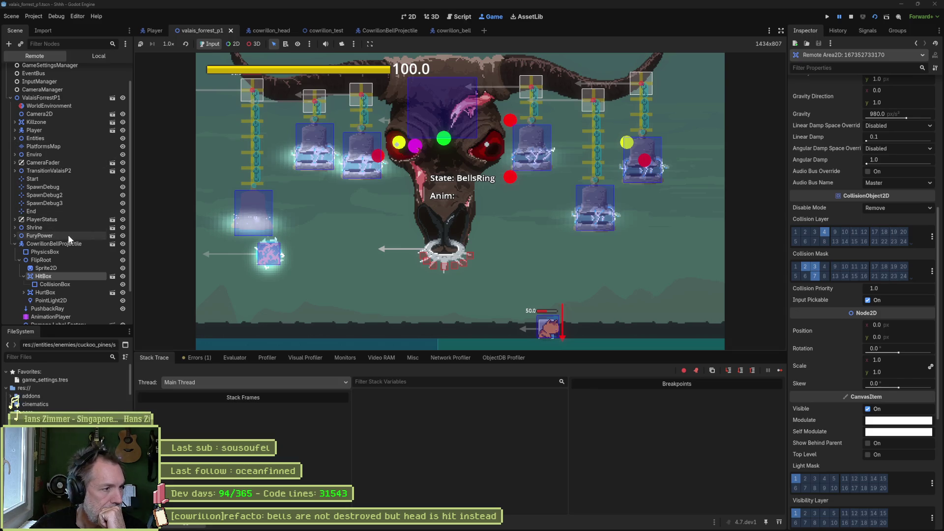
Review the running CowrillonHead HurtBox's collision layer and mask, then stop the game.
{"action": "left_click", "coordinate": [15, 138]}
{"action": "left_click", "coordinate": [24, 162]}
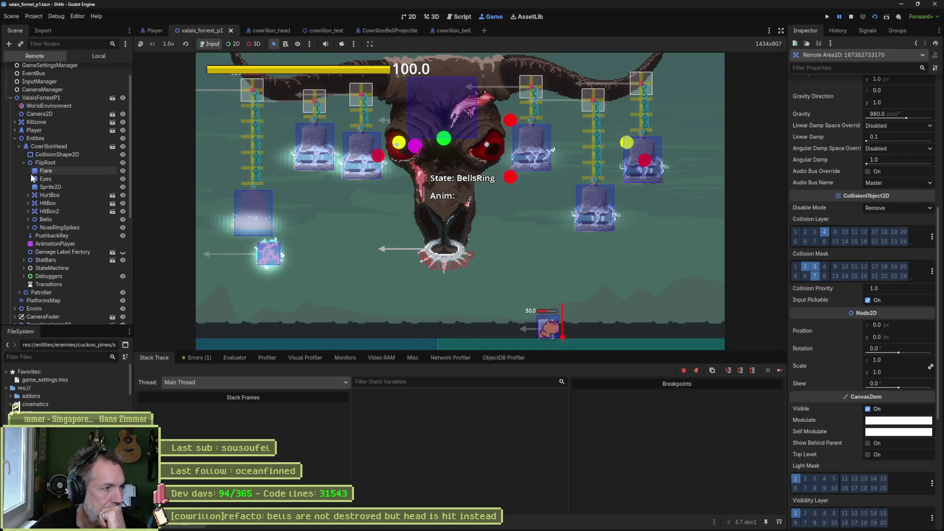
{"action": "left_click", "coordinate": [49, 196]}
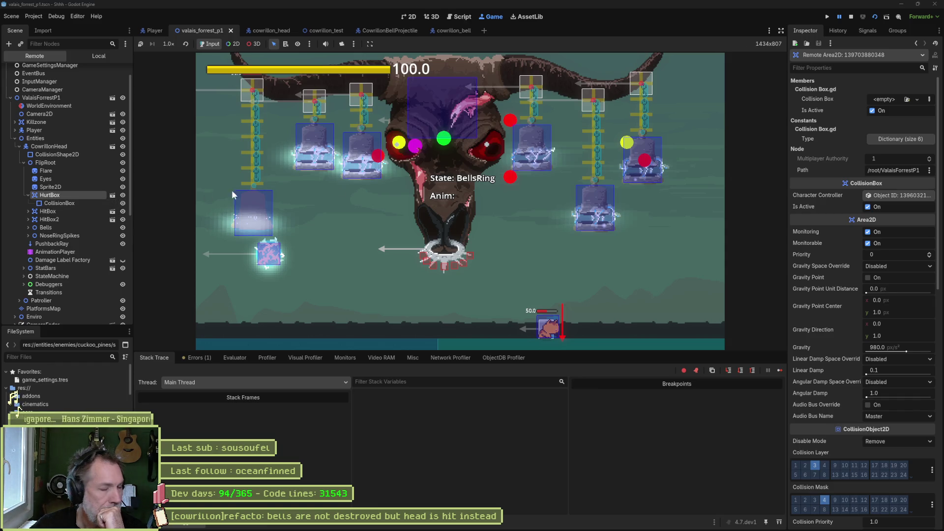
{"action": "scroll", "coordinate": [833, 211], "scroll_direction": "down", "scroll_amount": 3}
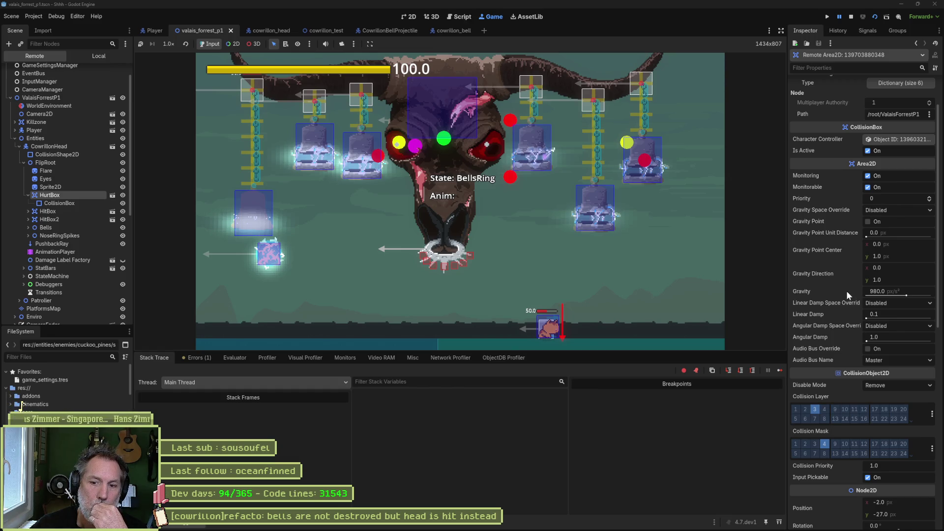
{"action": "left_click", "coordinate": [852, 17]}
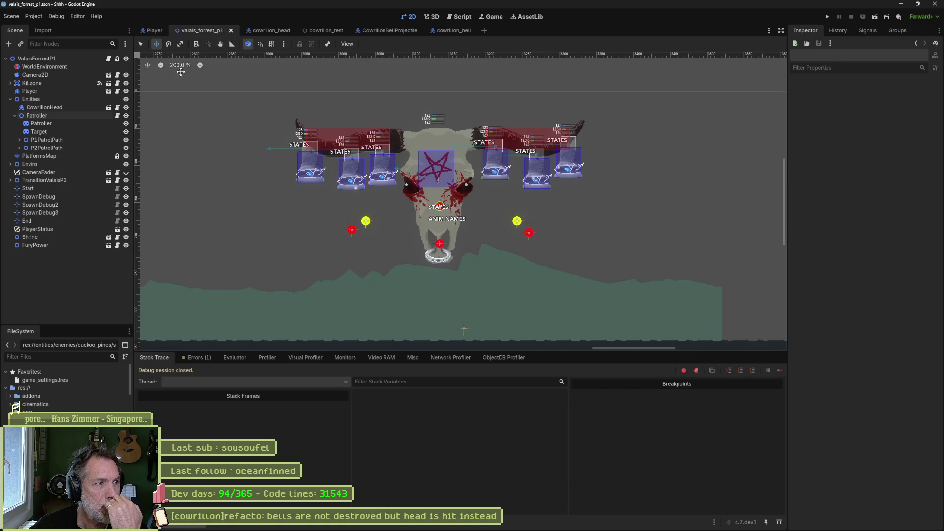
Switch back to the cowrillon_head scene tab.
{"action": "left_click", "coordinate": [286, 29]}
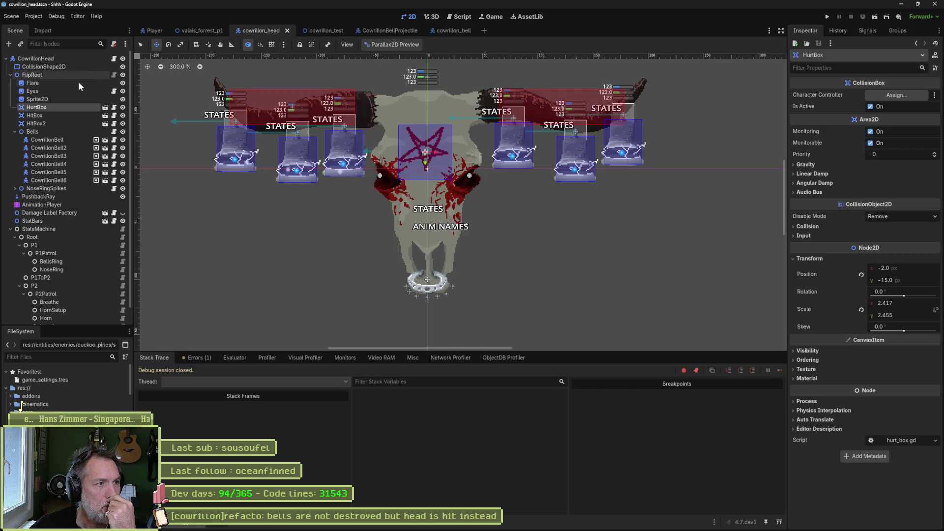
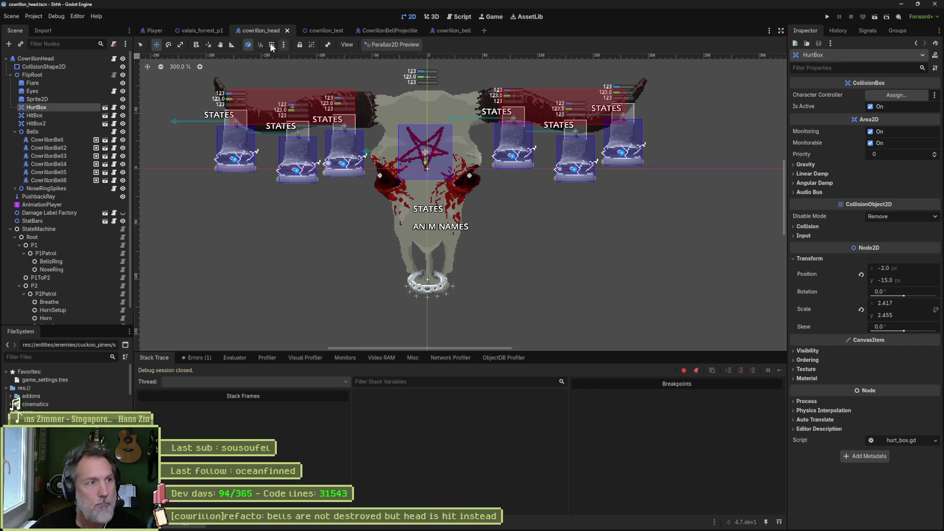
Run the valais_forrest_p1 scene with F6 so the boss fight starts.
{"action": "left_click", "coordinate": [205, 31]}
{"action": "key", "text": "F6"}
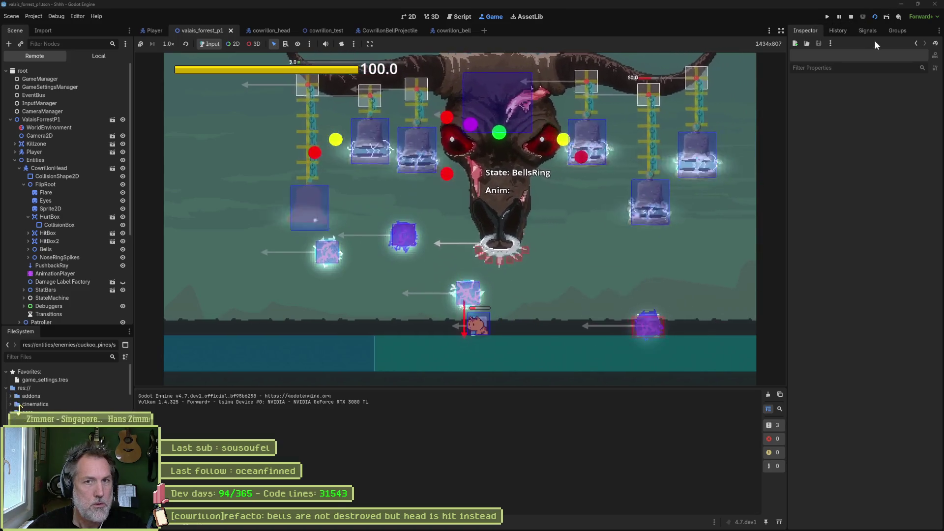
Pause the running game and switch to the Script workspace.
{"action": "left_click", "coordinate": [839, 17]}
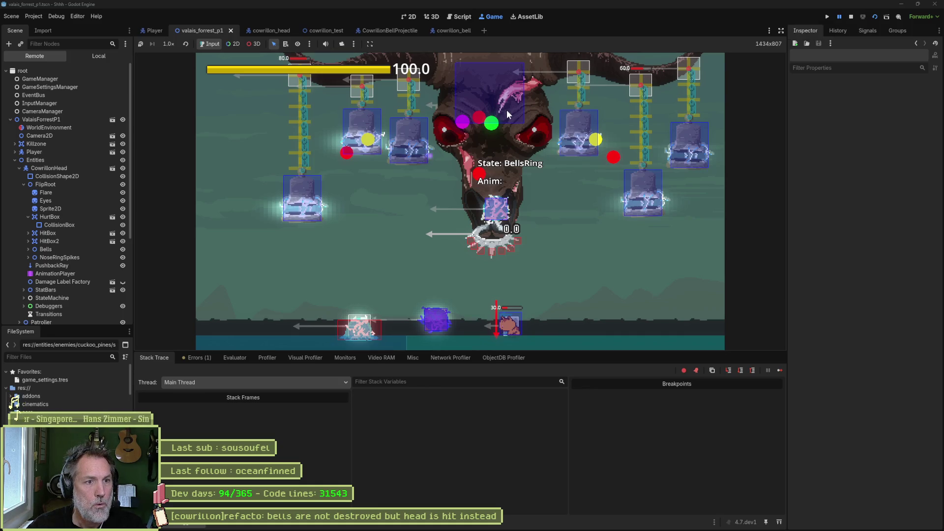
{"action": "left_click", "coordinate": [457, 18]}
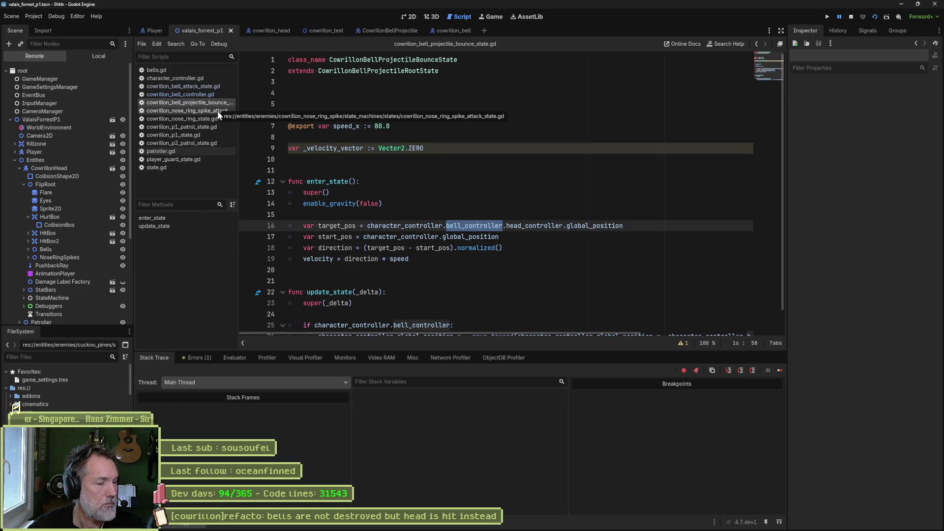
Quick-open cowrillon_head_controller.gd, then switch to character_controller.gd.
{"action": "left_click", "coordinate": [503, 137]}
{"action": "key", "text": "alt+shift+o"}
{"action": "type", "text": "cowrillon_hea"}
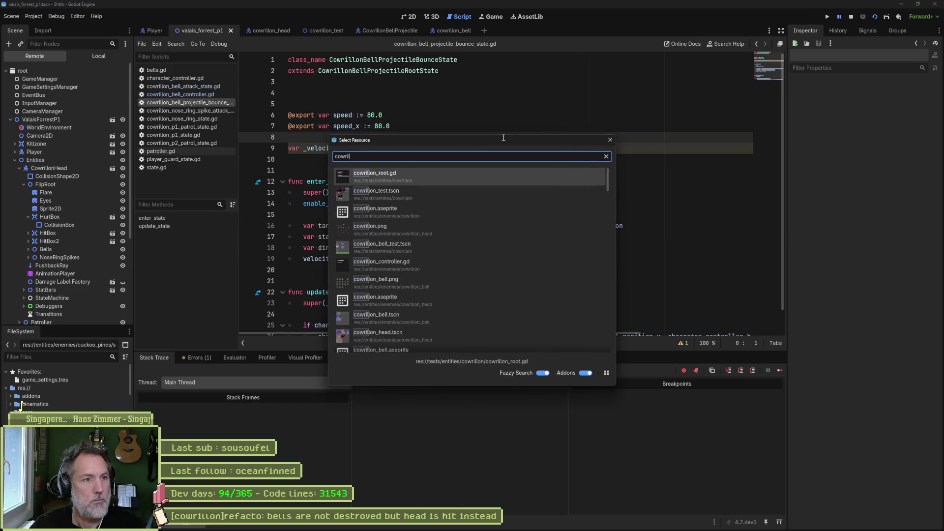
{"action": "key", "text": "Down"}
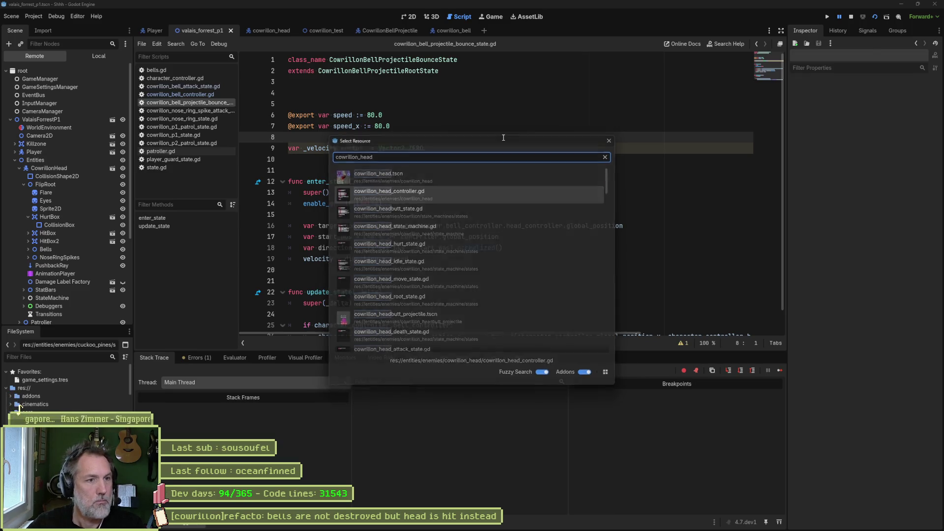
{"action": "key", "text": "Return"}
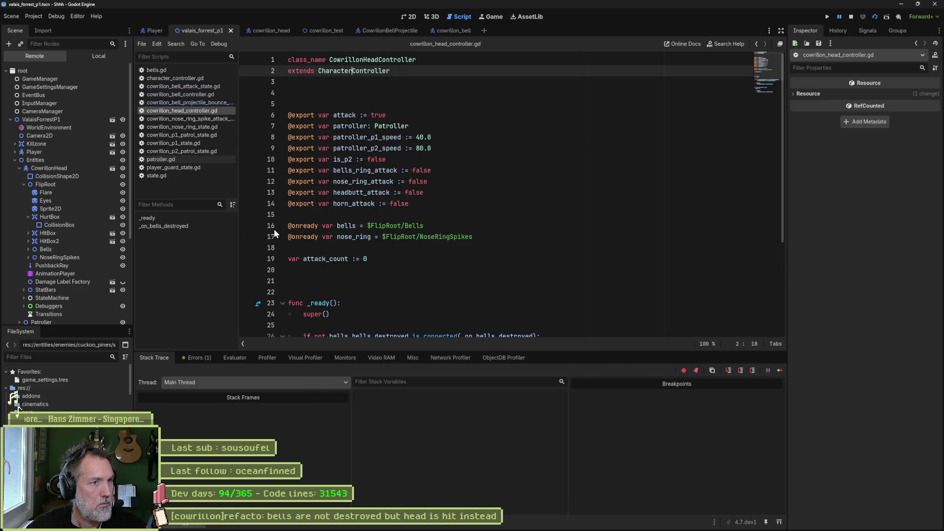
{"action": "left_click", "coordinate": [182, 81]}
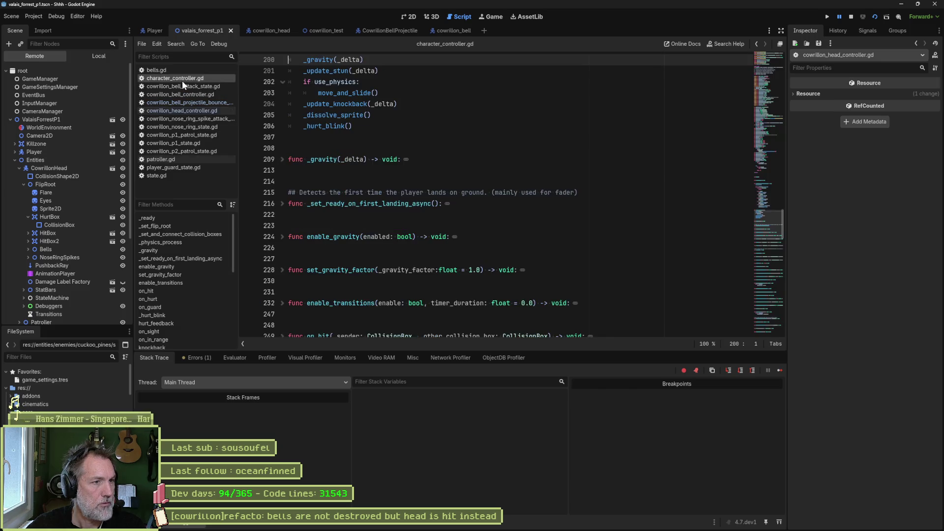
Set a breakpoint on line 265 inside the on_hurt function.
{"action": "left_click", "coordinate": [177, 300]}
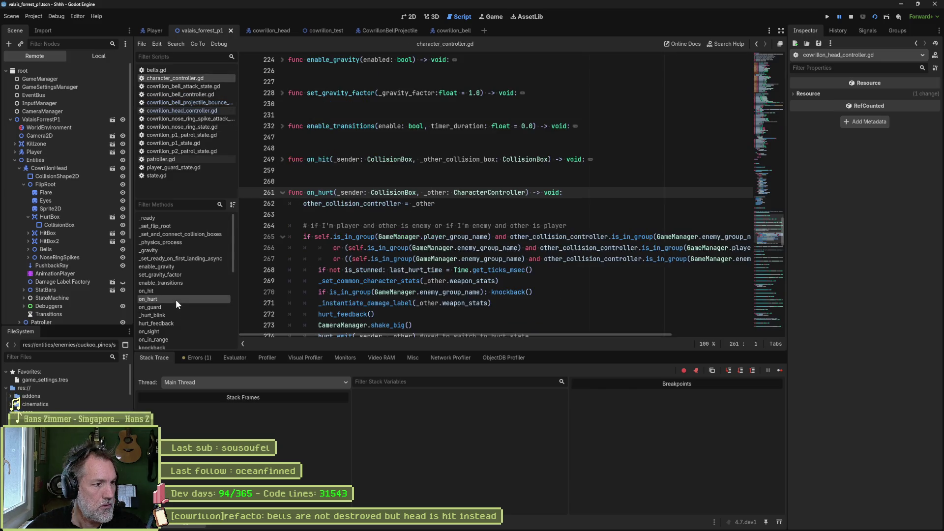
{"action": "scroll", "coordinate": [456, 268], "scroll_direction": "down", "scroll_amount": 2}
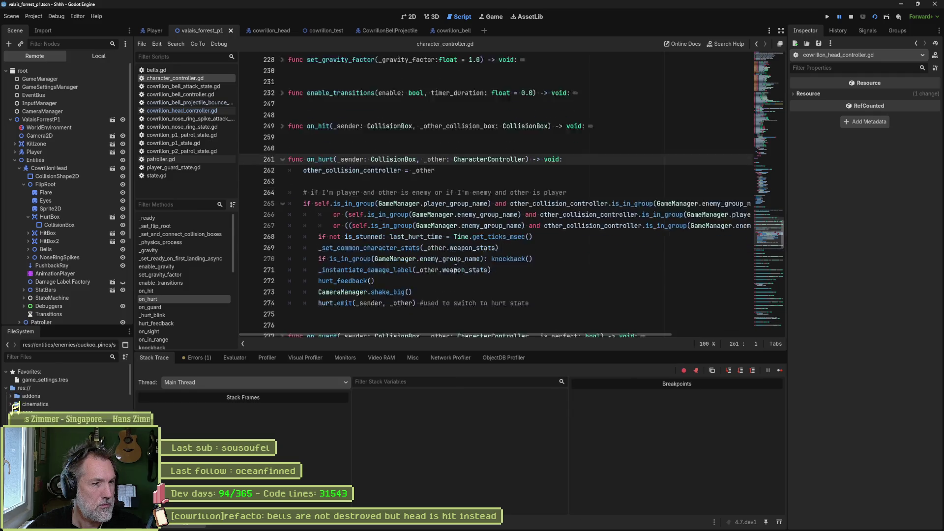
{"action": "left_click", "coordinate": [248, 171]}
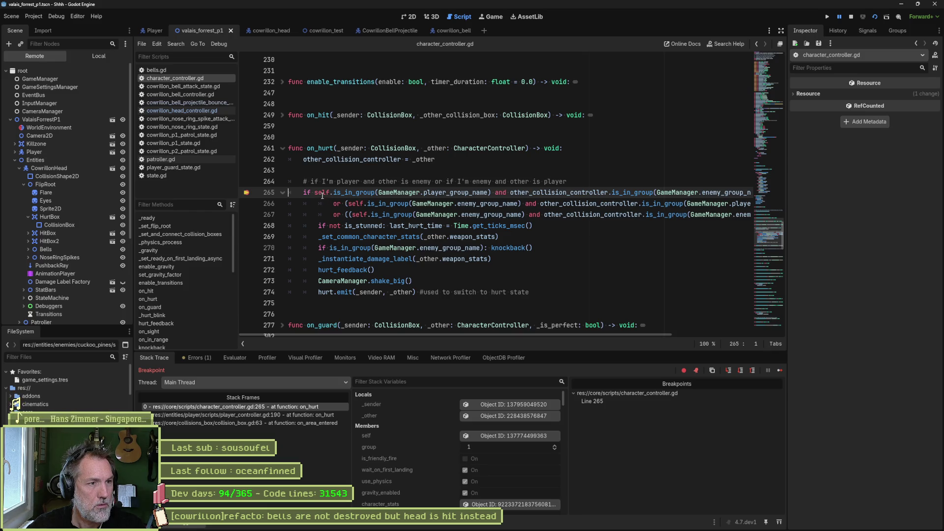
Evaluate the line-265 player group check in the Evaluator.
{"action": "mouse_move", "coordinate": [315, 194]}
{"action": "left_mouse_down"}
{"action": "mouse_move", "coordinate": [491, 215]}
{"action": "mouse_move", "coordinate": [495, 193]}
{"action": "left_mouse_up"}
{"action": "key", "text": "ctrl+c"}
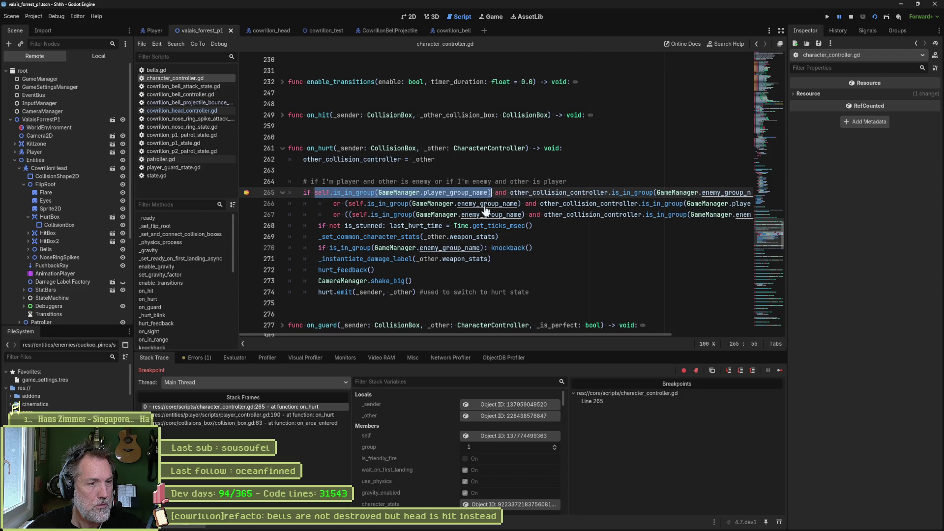
{"action": "left_click", "coordinate": [245, 356]}
{"action": "left_click", "coordinate": [301, 373]}
{"action": "key", "text": "ctrl+v"}
{"action": "key", "text": "Return"}
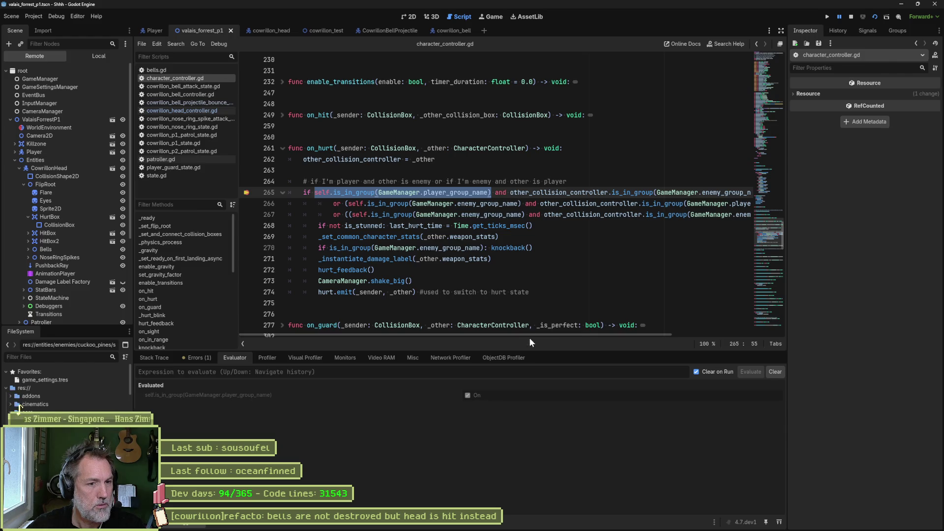
{"action": "left_click_drag", "start_coordinate": [532, 333], "coordinate": [615, 337]}
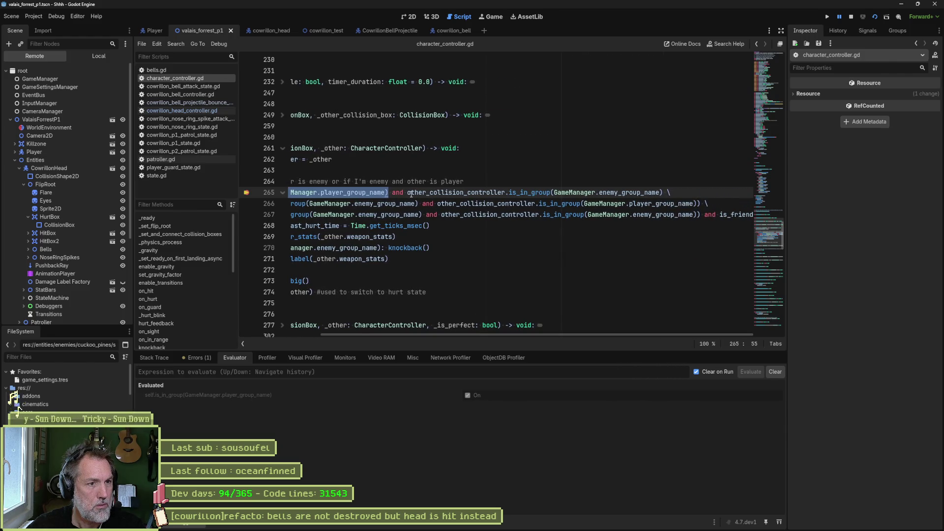
Evaluate the line-265 enemy group check, then add a breakpoint on line 268.
{"action": "left_click_drag", "start_coordinate": [407, 192], "coordinate": [664, 192]}
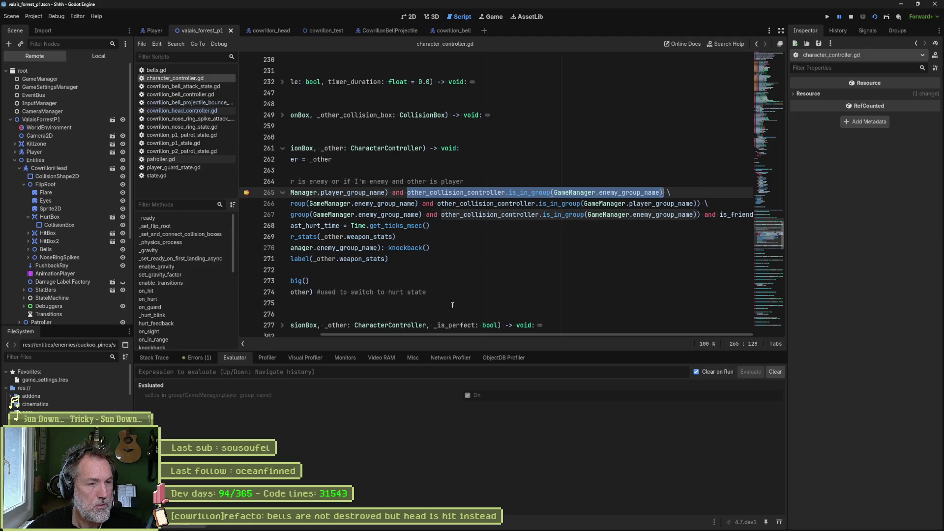
{"action": "left_click", "coordinate": [406, 373]}
{"action": "type", "text": "other_collision_controller.is_in_group(GameManager.enemy_group_name)"}
{"action": "key", "text": "Return"}
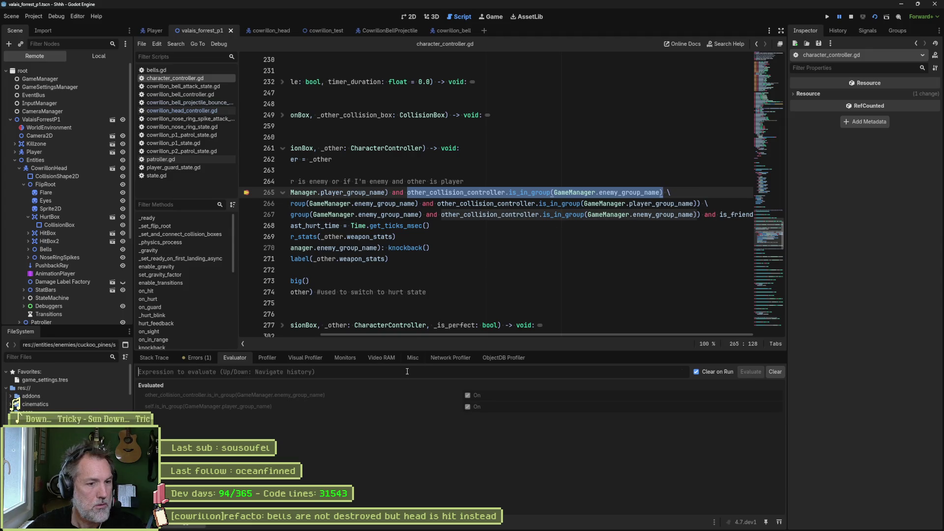
{"action": "left_click_drag", "start_coordinate": [473, 334], "coordinate": [379, 335]}
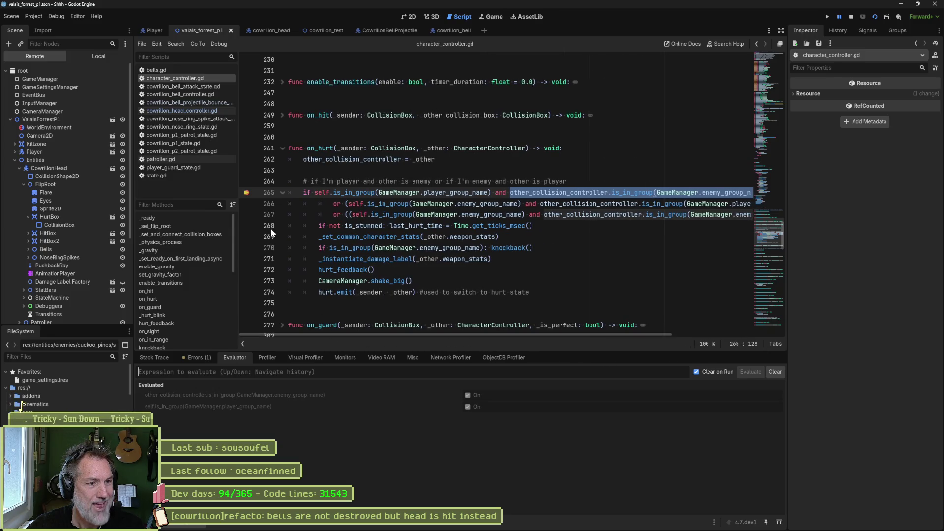
{"action": "left_click", "coordinate": [247, 226]}
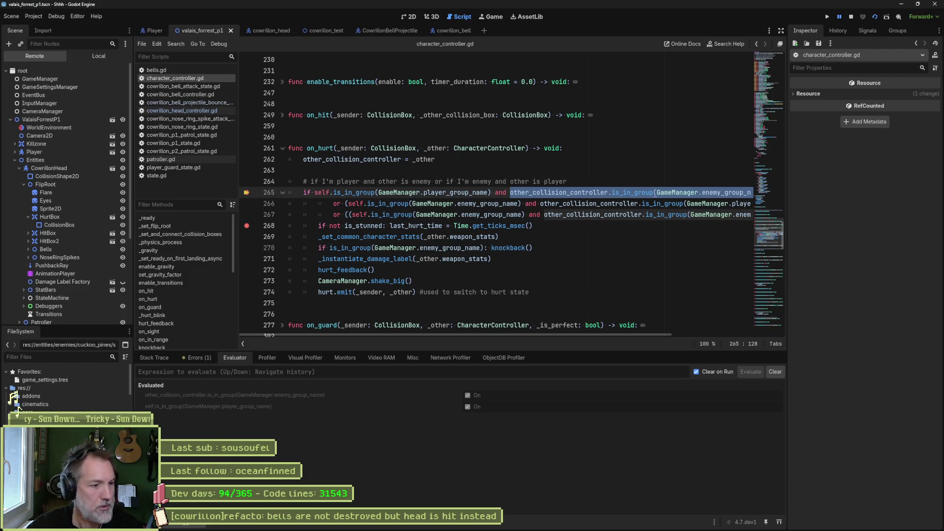
{"action": "left_click", "coordinate": [161, 357]}
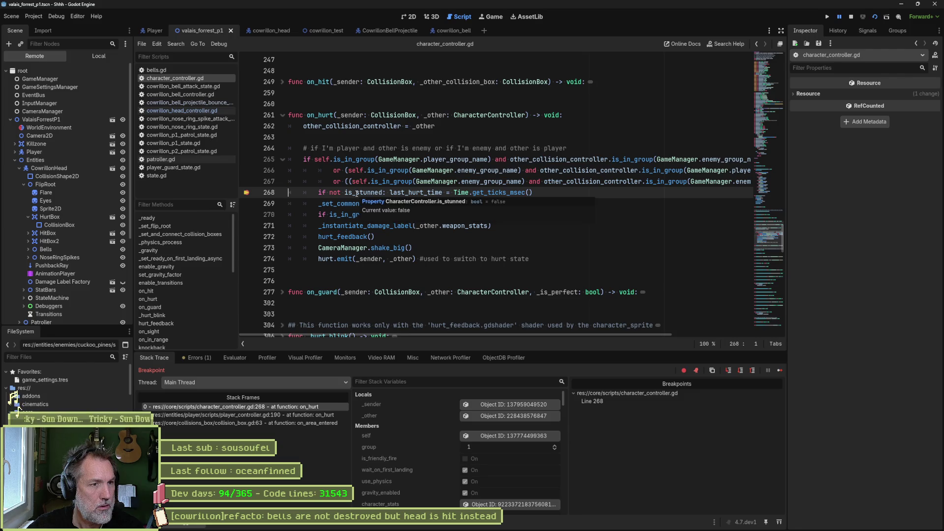
Evaluate is_stunned from line 268 in the Evaluator.
{"action": "mouse_move", "coordinate": [395, 192]}
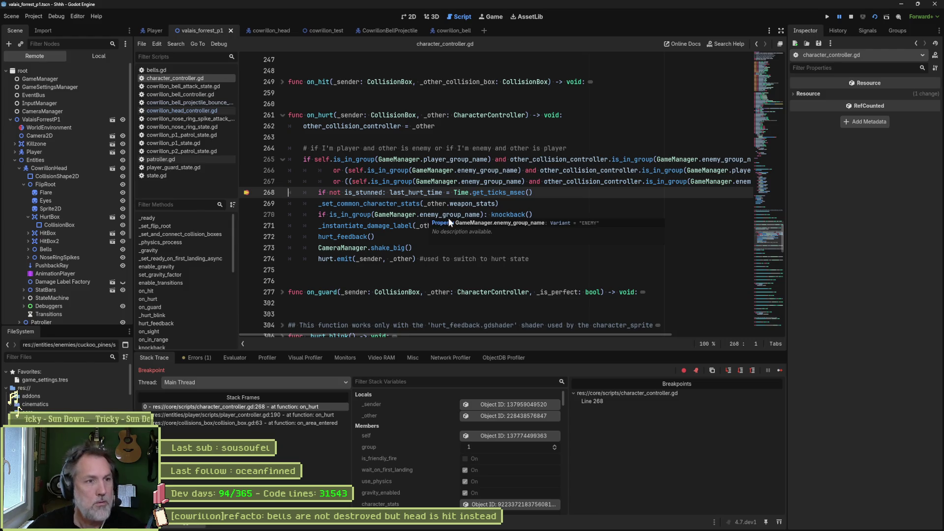
{"action": "left_click", "coordinate": [364, 192]}
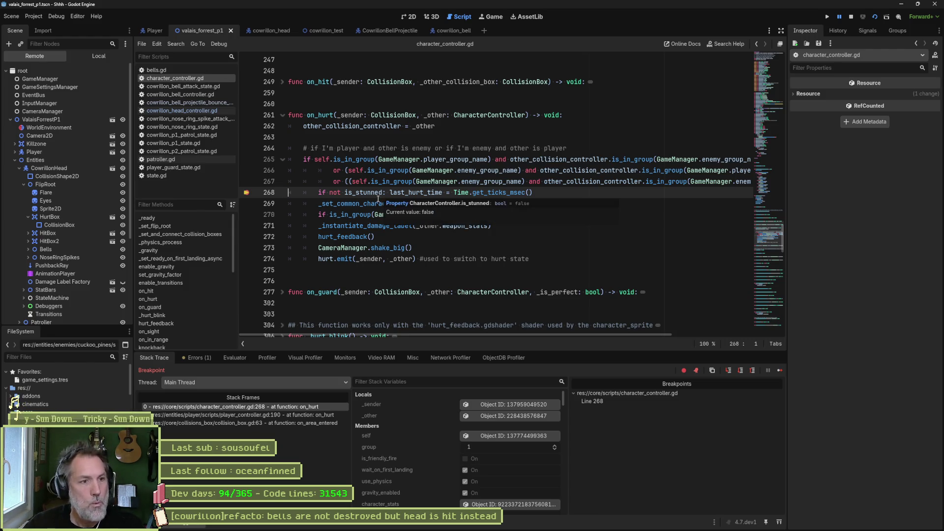
{"action": "double_click", "coordinate": [364, 193]}
{"action": "key", "text": "ctrl+c"}
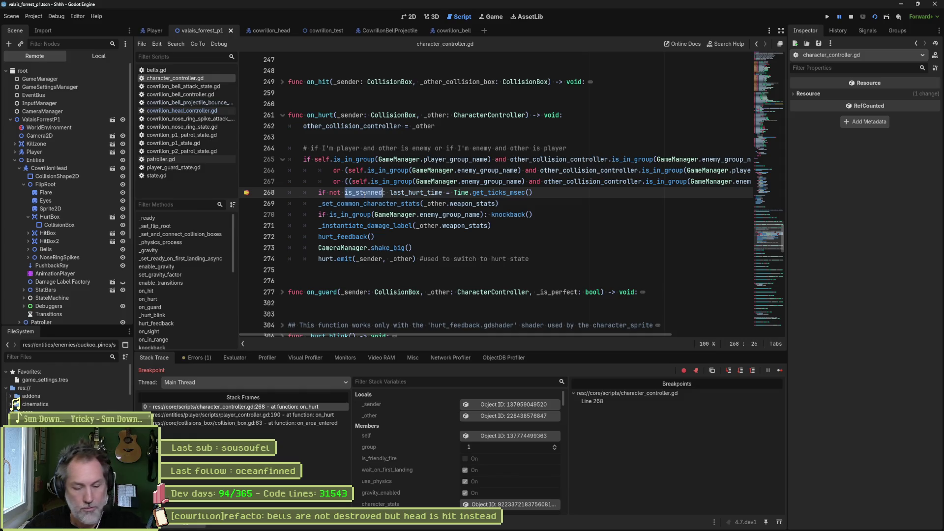
{"action": "left_click", "coordinate": [228, 362]}
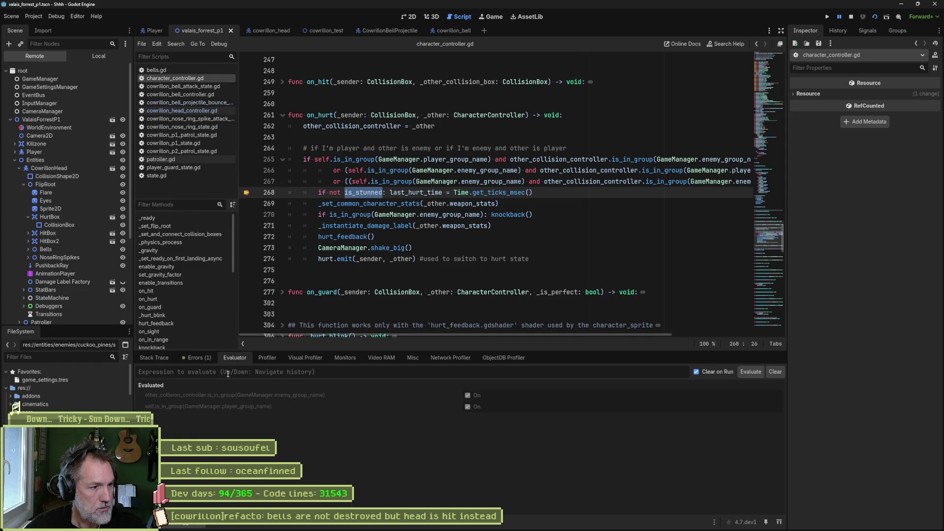
{"action": "left_click", "coordinate": [236, 372]}
{"action": "key", "text": "ctrl+v"}
{"action": "key", "text": "Return"}
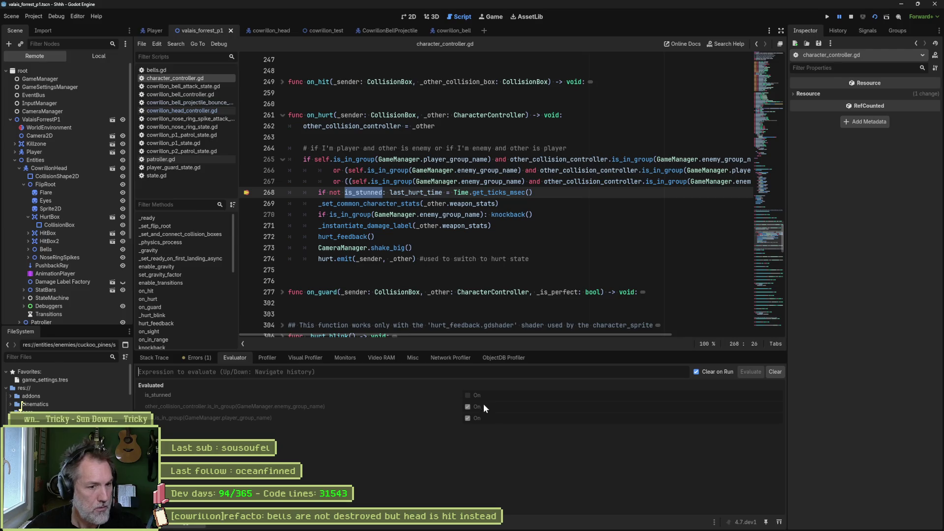
Evaluate _other.weapon_stats to see Damage 10, Mana 10, Freeze 3, Stun 3, Knockback 10.
{"action": "left_click", "coordinate": [399, 204]}
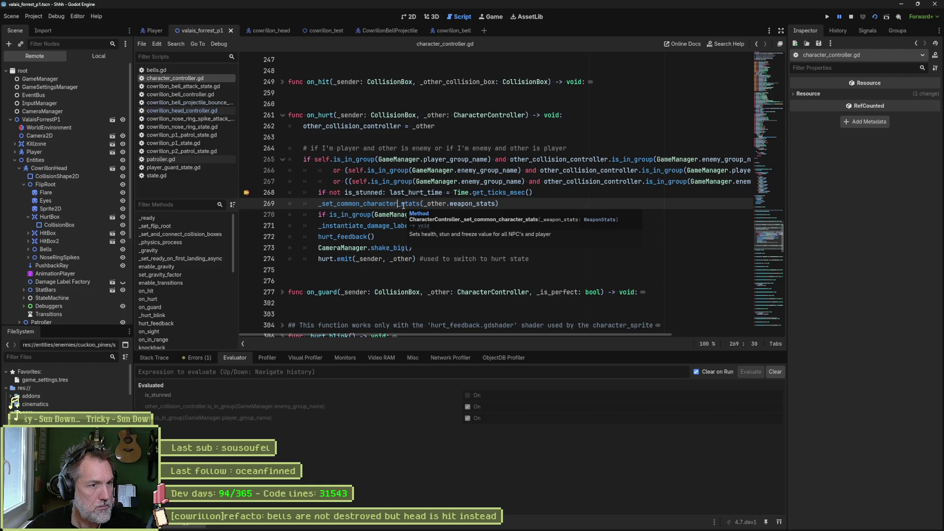
{"action": "left_click_drag", "start_coordinate": [424, 204], "coordinate": [497, 204]}
{"action": "type", "text": "_other.weapon_stats"}
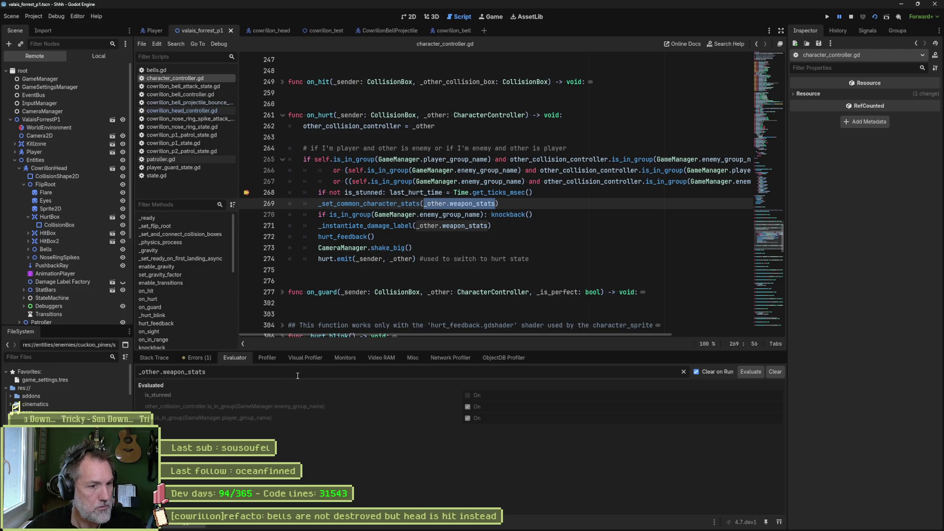
{"action": "key", "text": "Return"}
{"action": "left_click", "coordinate": [541, 395]}
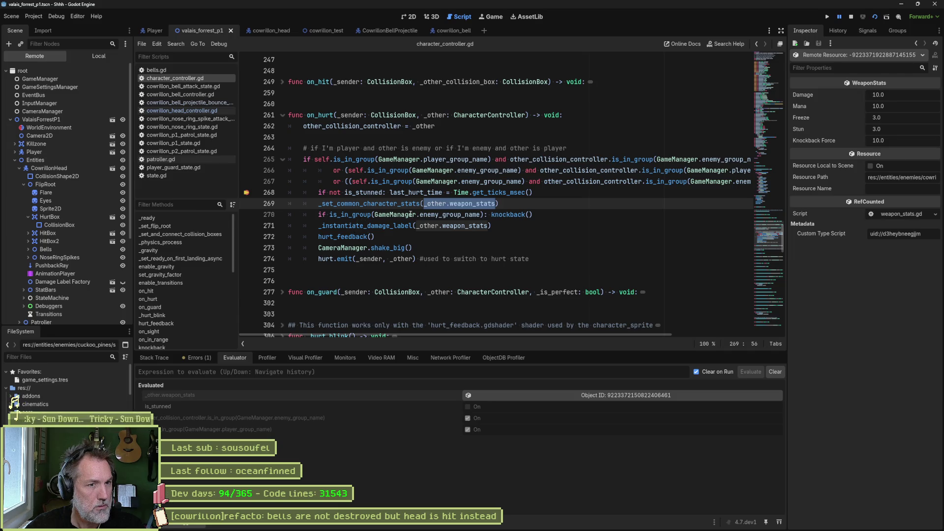
Evaluate the is_in_group enemy-group expression on line 270.
{"action": "left_click", "coordinate": [420, 215]}
{"action": "left_click_drag", "start_coordinate": [329, 215], "coordinate": [487, 215]}
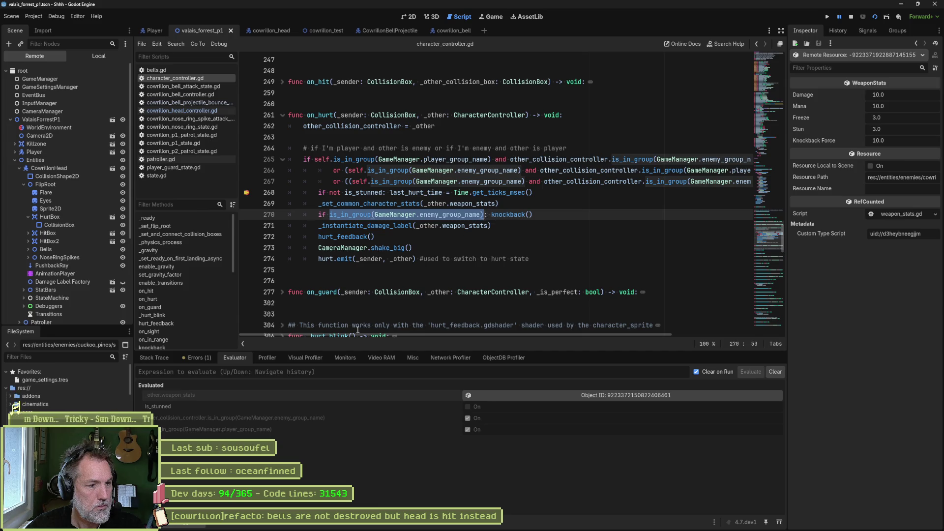
{"action": "type", "text": "is_in_group(GameManager.enemy_group_name)"}
{"action": "key", "text": "Return"}
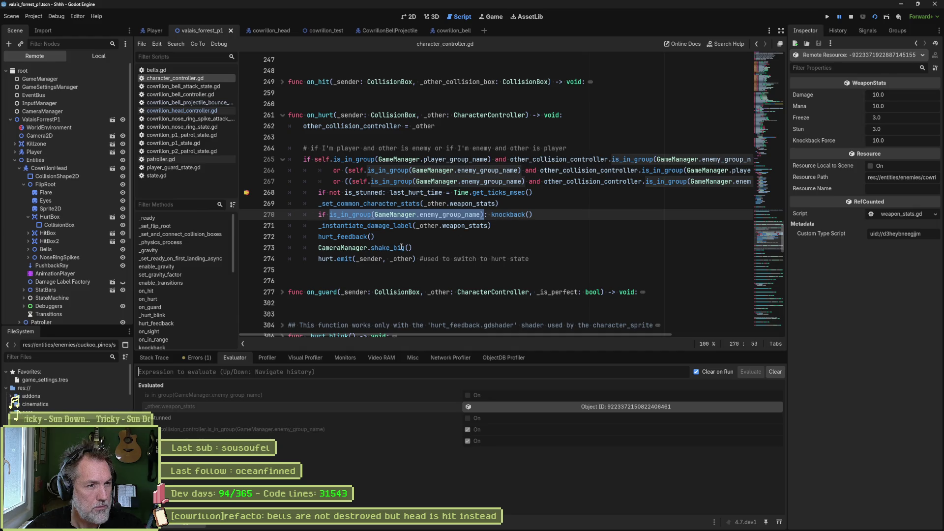
Ctrl+click the hurt_feedback call to jump to its definition.
{"action": "left_click", "coordinate": [354, 237]}
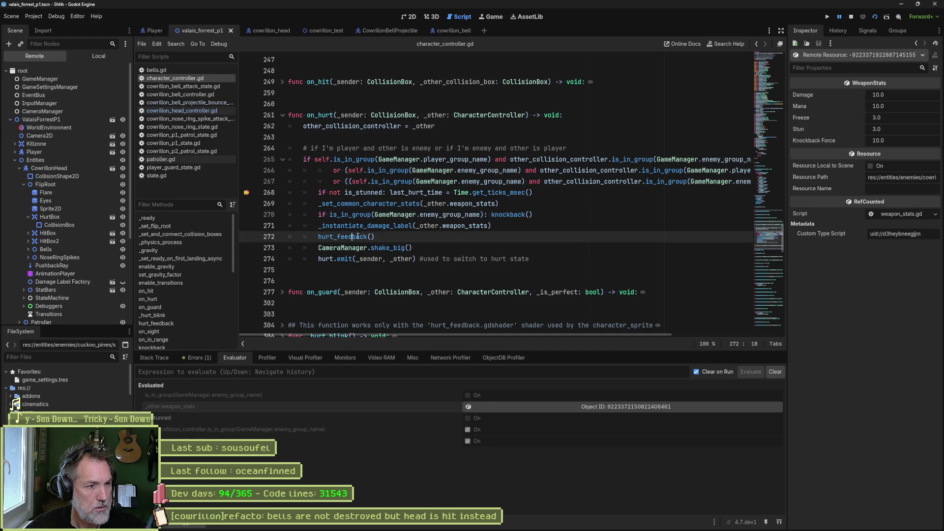
{"action": "key", "text": "ctrl"}
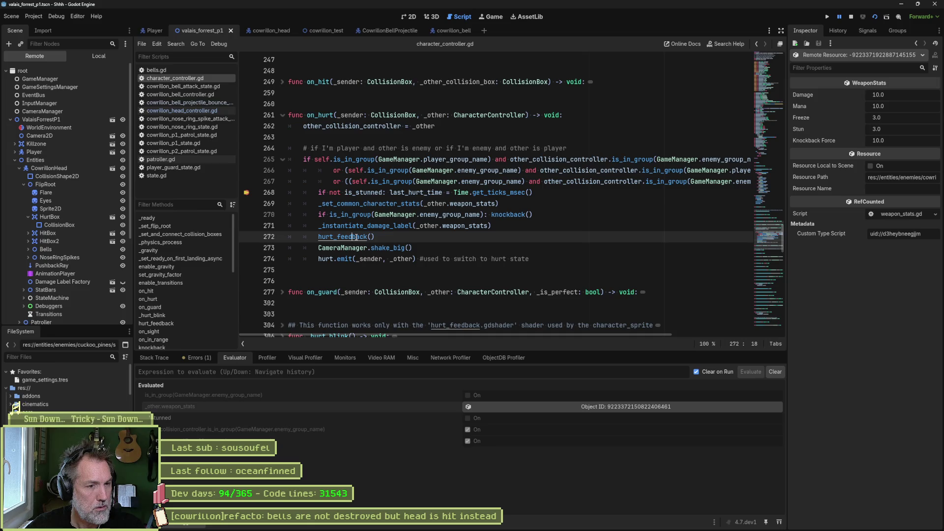
{"action": "left_click", "coordinate": [356, 237], "text": "ctrl"}
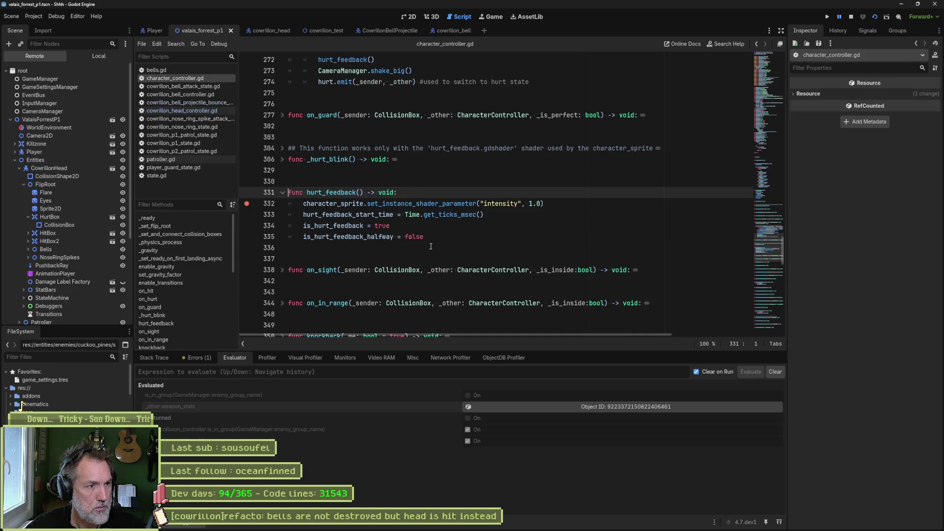
Continue twice to the line-332 breakpoint, inspect self, then select the on_hurt frame.
{"action": "left_click", "coordinate": [155, 357]}
{"action": "left_click", "coordinate": [781, 371]}
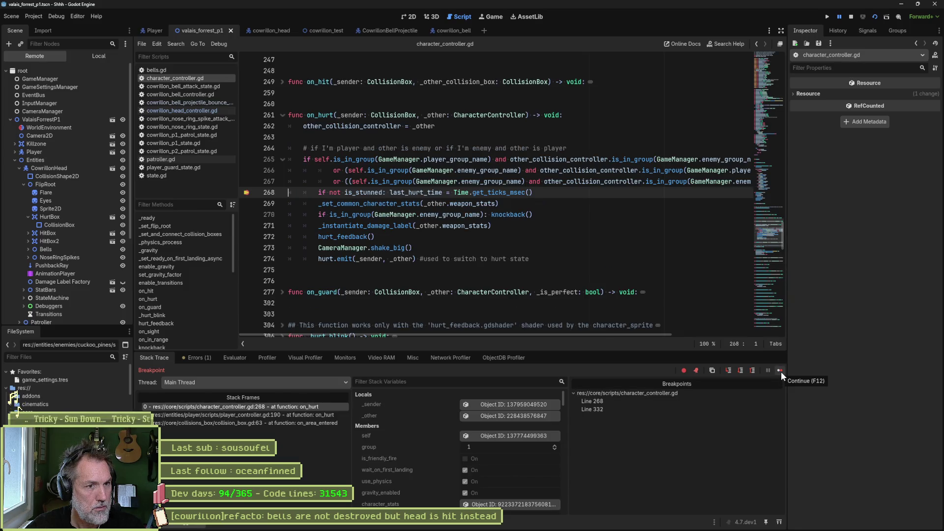
{"action": "left_click", "coordinate": [781, 371]}
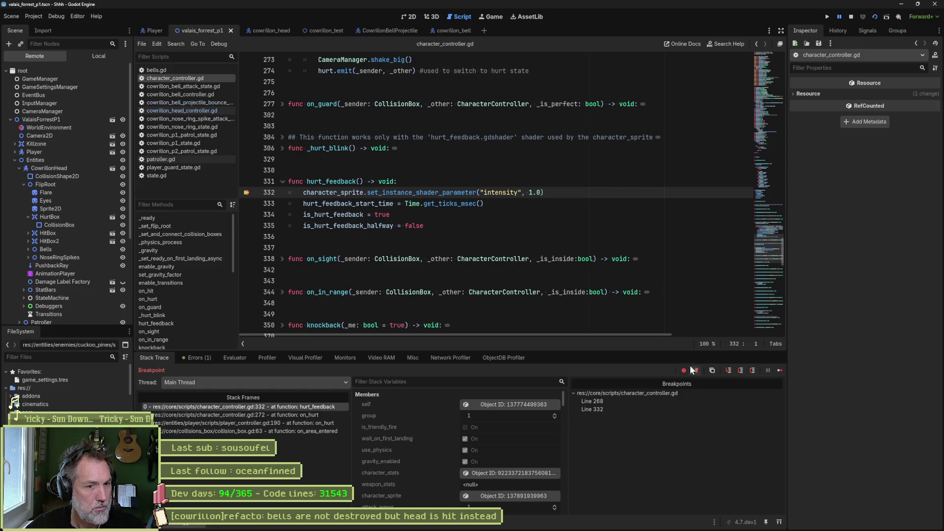
{"action": "left_click", "coordinate": [502, 404]}
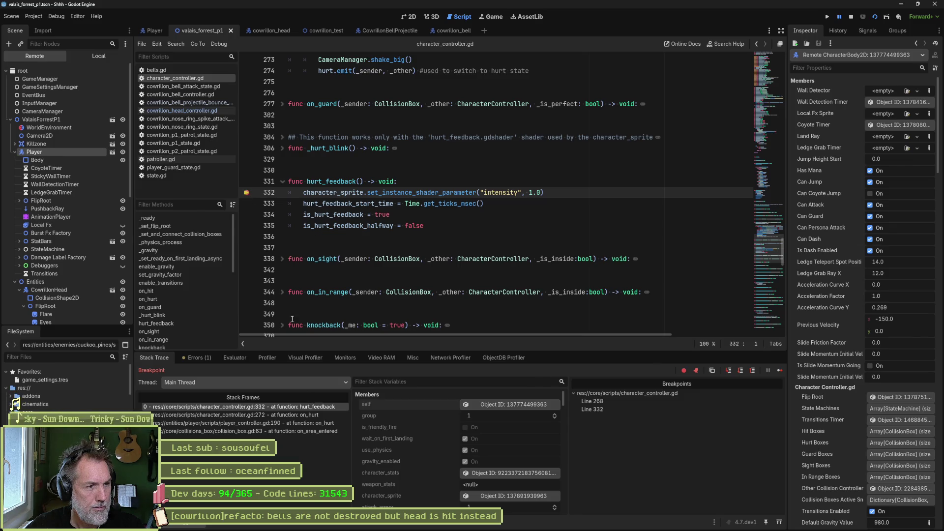
{"action": "left_click", "coordinate": [282, 415]}
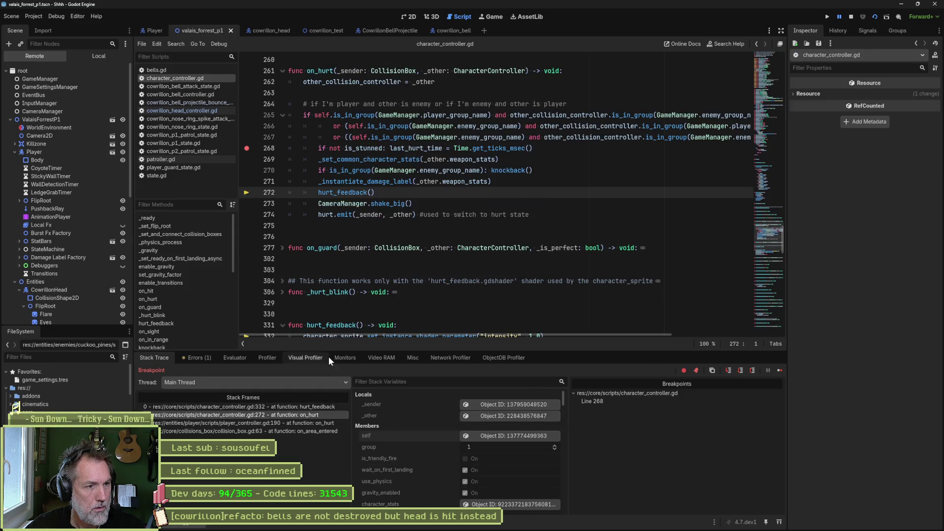
Examine the hurt_feedback call on line 272 of the on_hurt frame.
{"action": "double_click", "coordinate": [348, 193]}
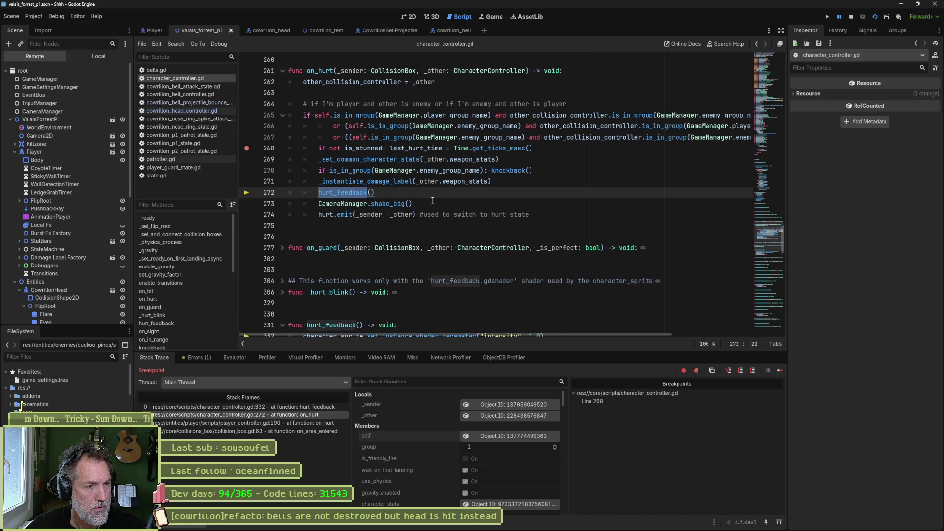
{"action": "scroll", "coordinate": [418, 200], "scroll_direction": "down", "scroll_amount": 3}
{"action": "left_click_drag", "start_coordinate": [415, 234], "coordinate": [417, 270]}
{"action": "scroll", "coordinate": [422, 211], "scroll_direction": "up", "scroll_amount": 3}
{"action": "scroll", "coordinate": [422, 212], "scroll_direction": "up", "scroll_amount": 2}
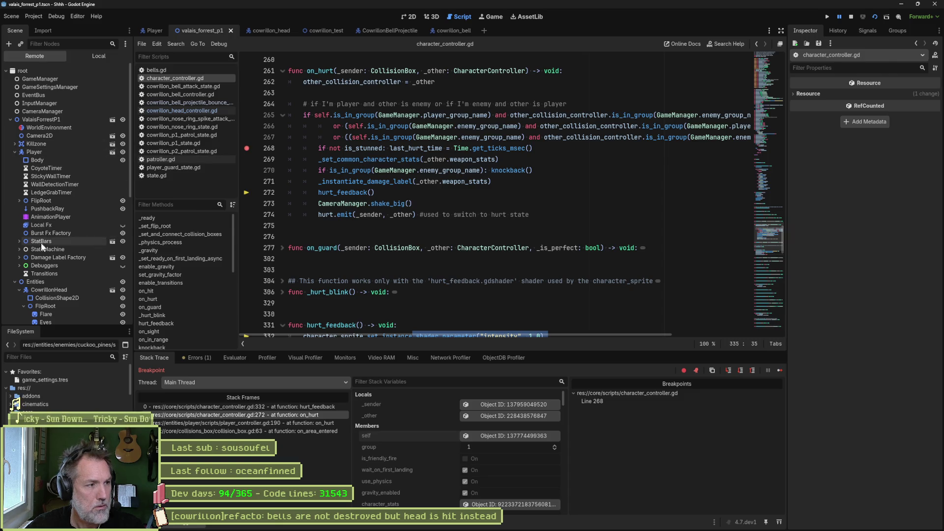
{"action": "scroll", "coordinate": [46, 281], "scroll_direction": "down", "scroll_amount": 5}
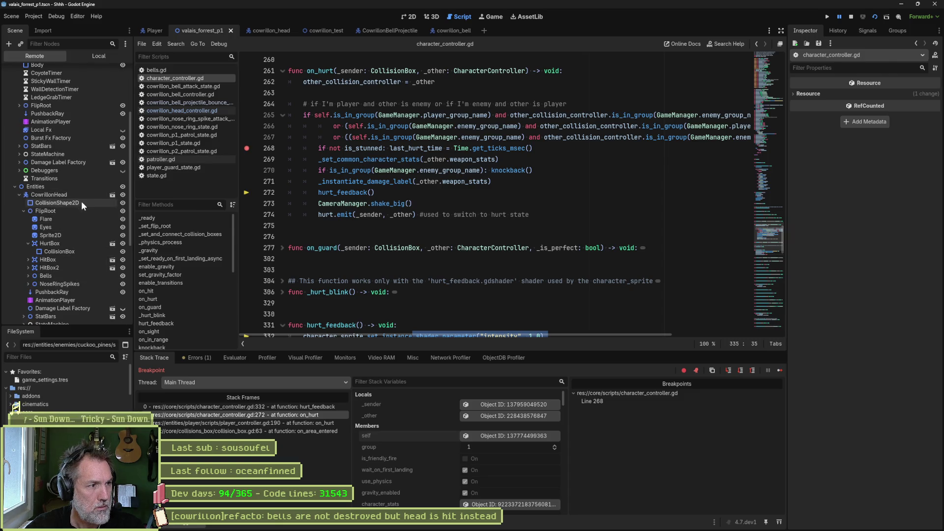
Inspect the CowrillonHead Sprite2D's hurt_blink material, then stop the game.
{"action": "left_click", "coordinate": [68, 235]}
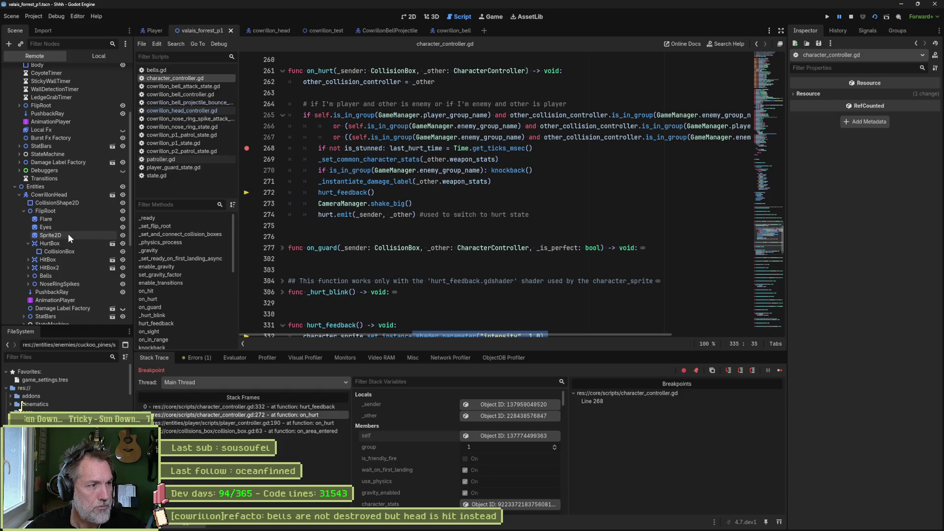
{"action": "scroll", "coordinate": [833, 258], "scroll_direction": "down", "scroll_amount": 5}
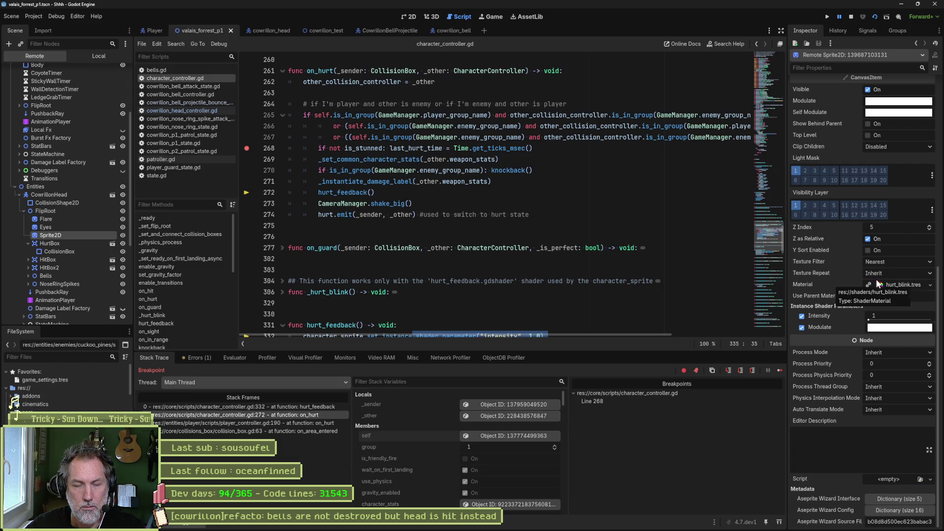
{"action": "left_click", "coordinate": [851, 17]}
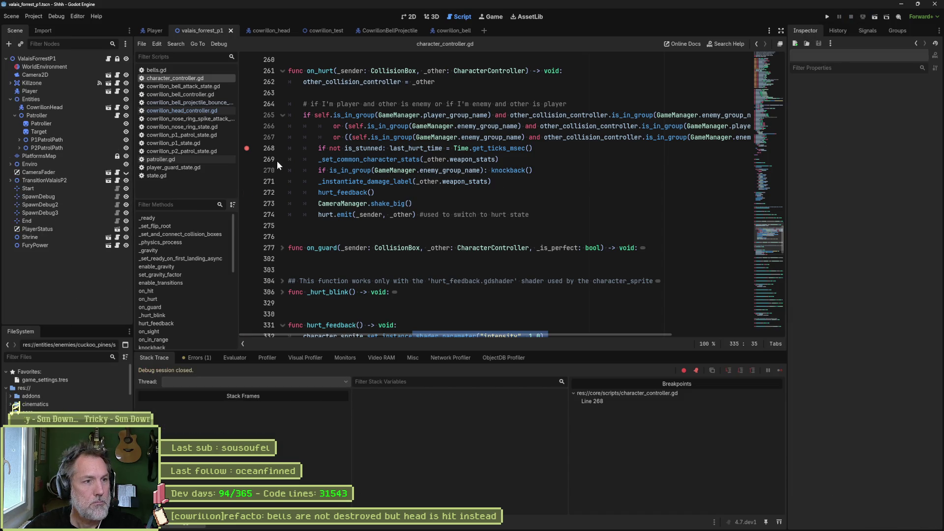
Move the breakpoint from line 268 in on_hurt to line 332 in hurt_feedback.
{"action": "left_click", "coordinate": [255, 148]}
{"action": "scroll", "coordinate": [261, 173], "scroll_direction": "down", "scroll_amount": 2}
{"action": "left_click", "coordinate": [255, 270]}
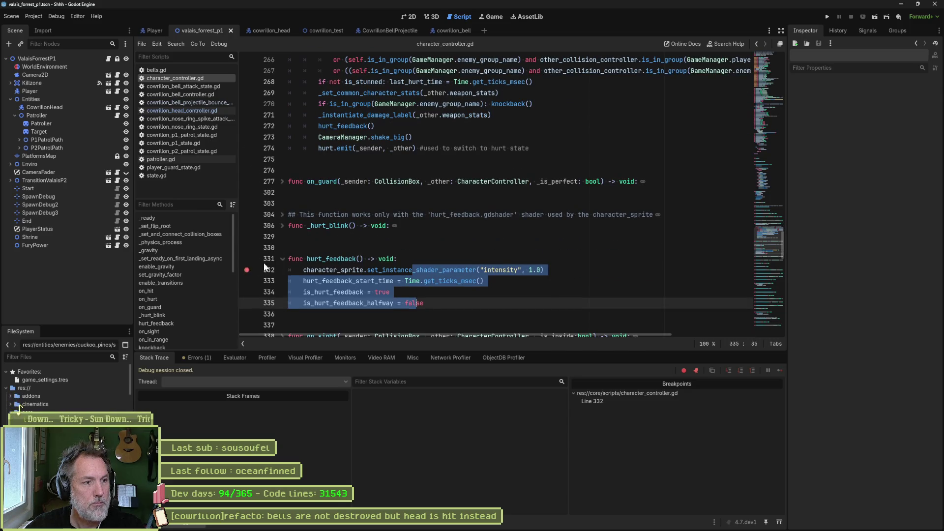
Unfold the _hurt_blink function, save character_controller.gd, and run the game with F5.
{"action": "left_click", "coordinate": [395, 226]}
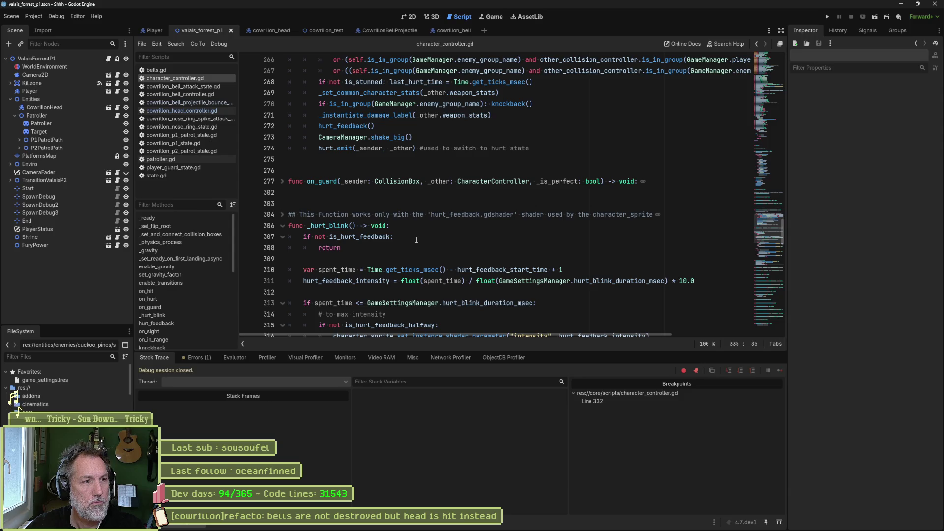
{"action": "scroll", "coordinate": [416, 239], "scroll_direction": "down", "scroll_amount": 4}
{"action": "key", "text": "ctrl"}
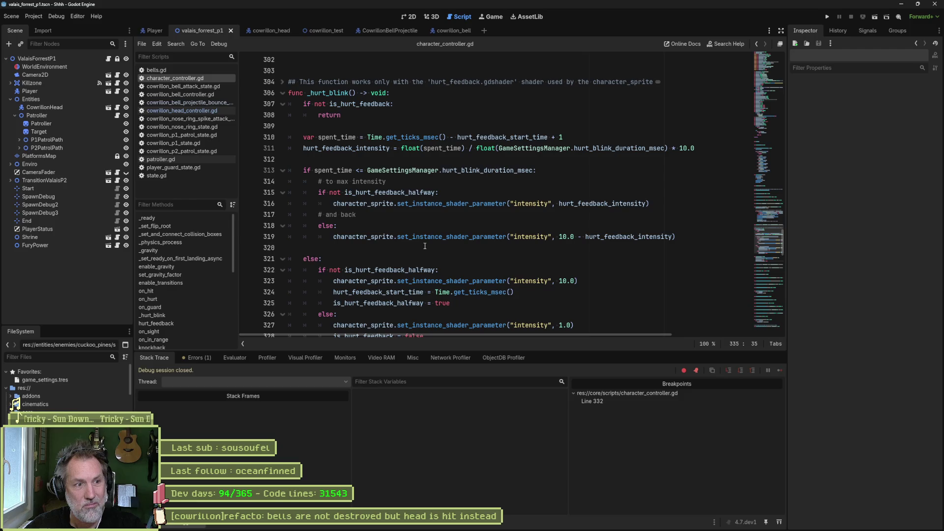
{"action": "left_click", "coordinate": [425, 246]}
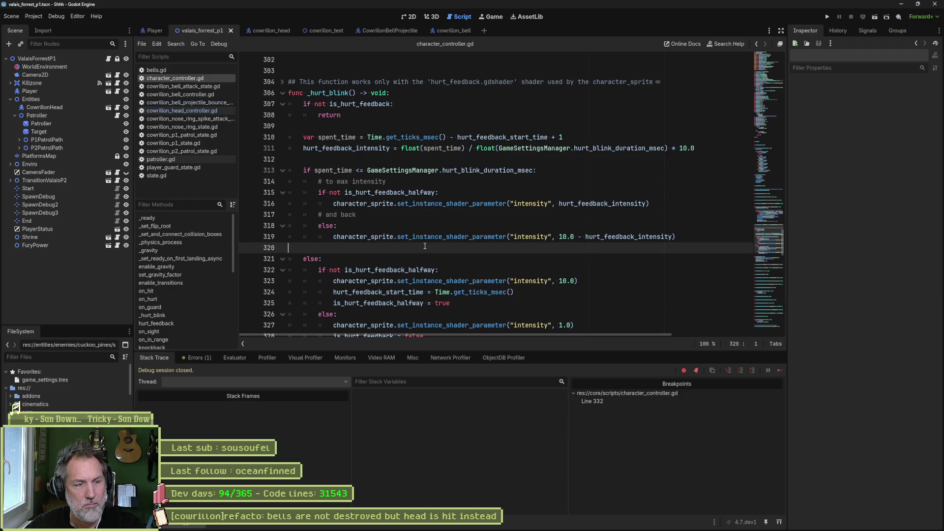
{"action": "type", "text": "z"}
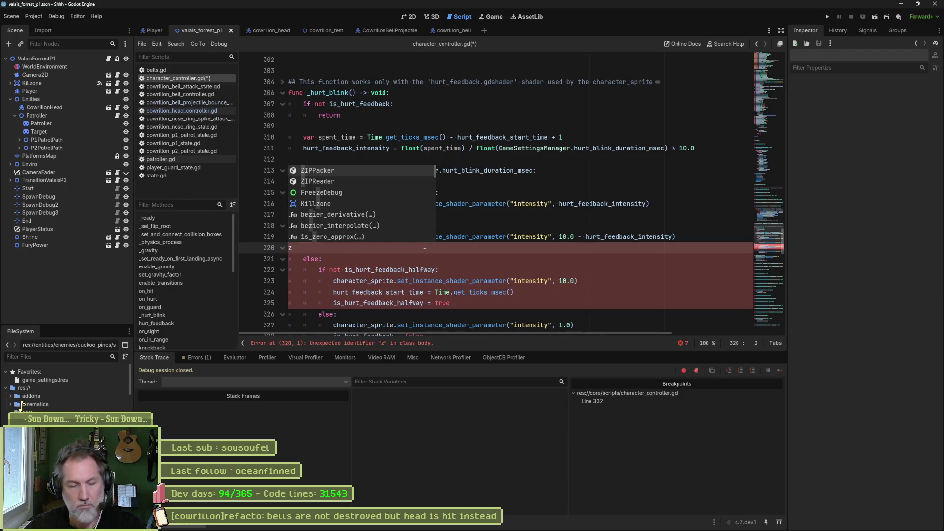
{"action": "key", "text": "BackSpace"}
{"action": "key", "text": "ctrl+s"}
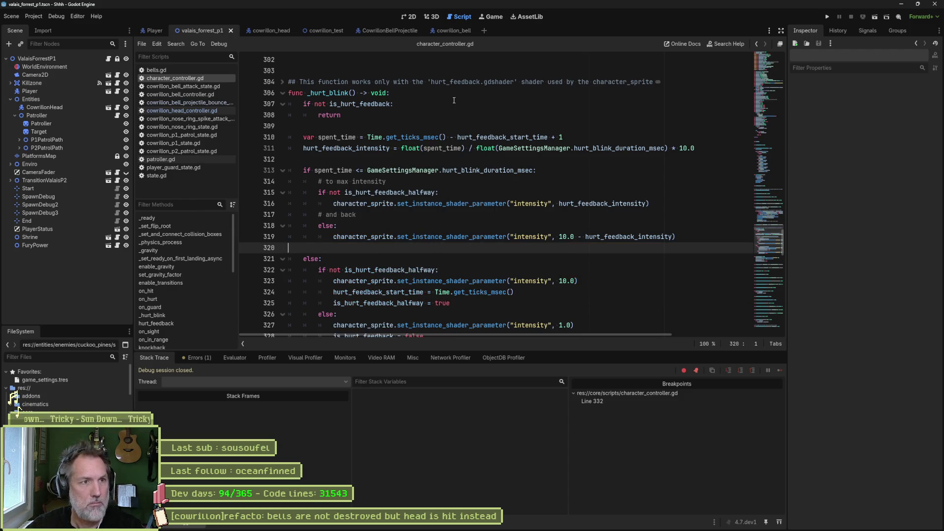
{"action": "key", "text": "F5"}
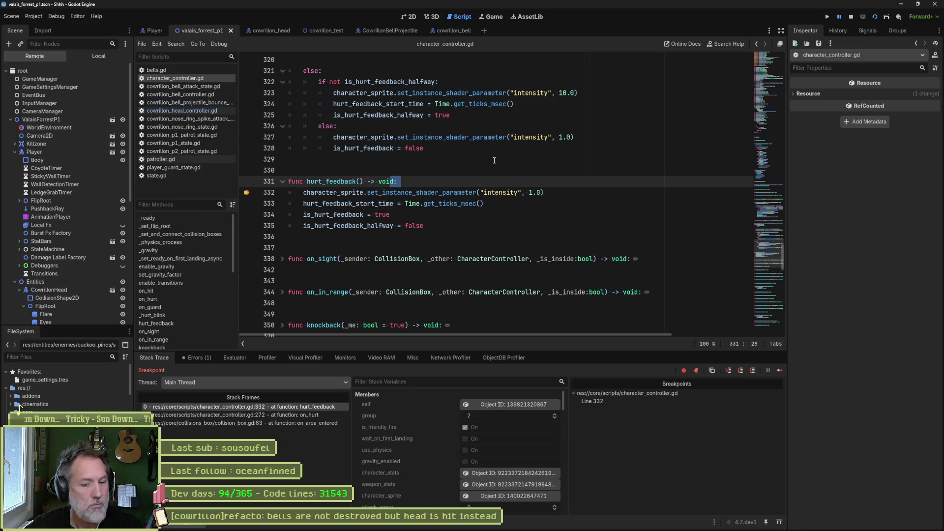
Stop the game with F8 after the line-332 break, then open the cowrillon_bell scene.
{"action": "key", "text": "F8"}
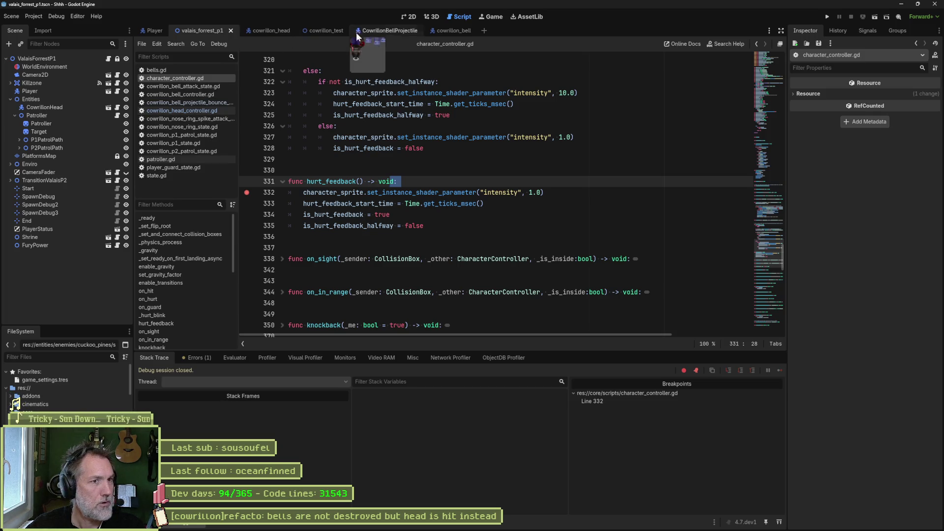
{"action": "left_click", "coordinate": [447, 31]}
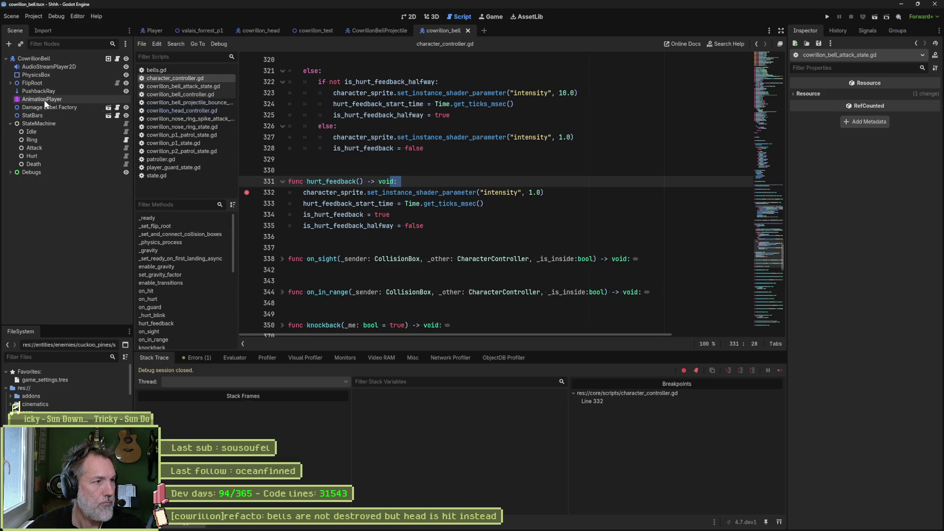